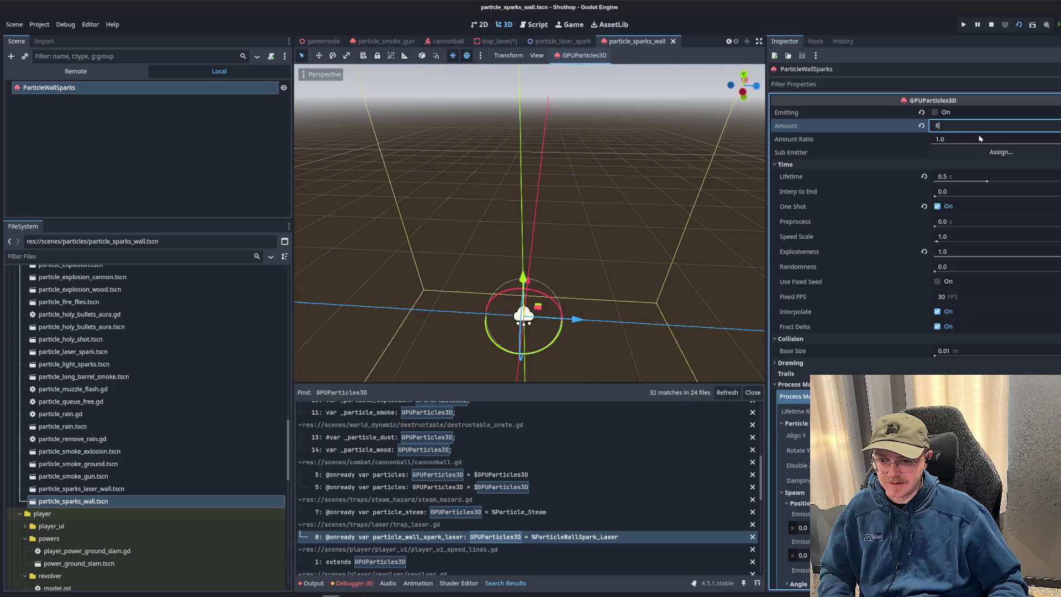
- Set the wall sparks Lifetime to 0.05, turn One Shot off and Emitting on, checking values against trap_laser
left_click(497, 41)
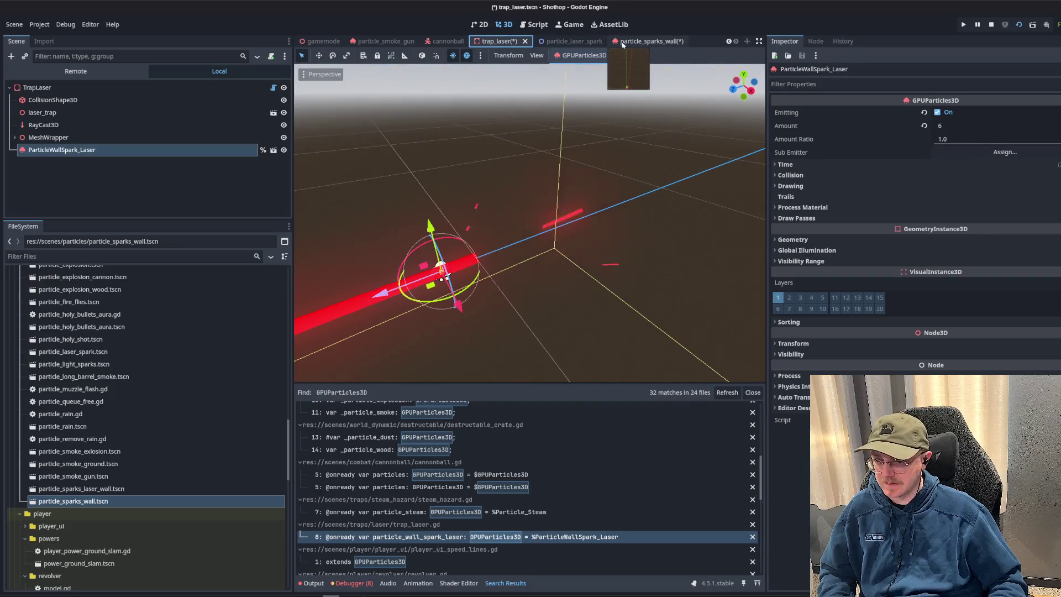
left_click(643, 41)
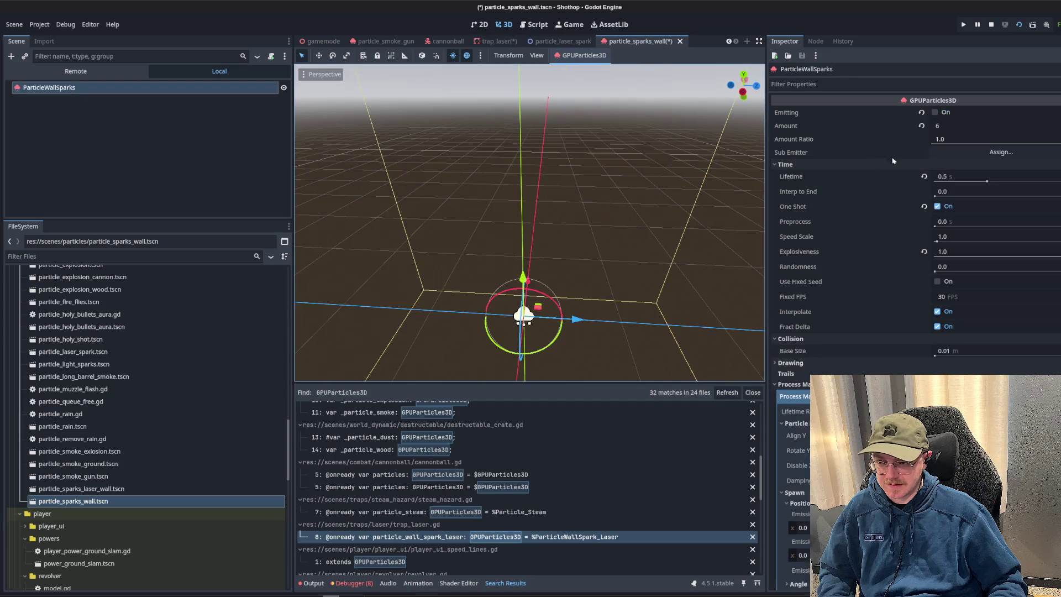
left_click(954, 177)
type("90.")
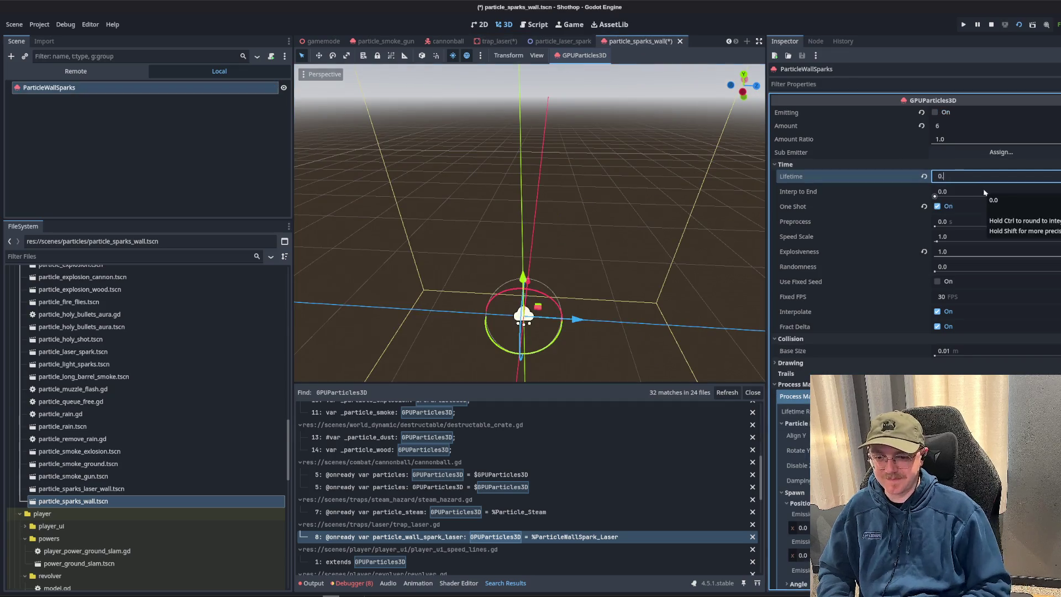
left_click(498, 41)
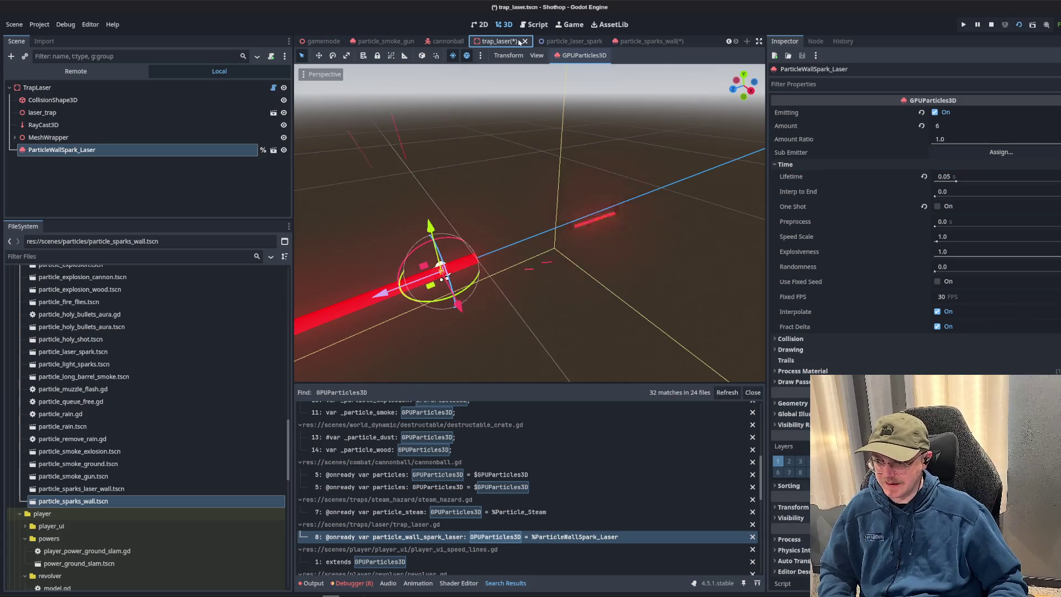
left_click(655, 42)
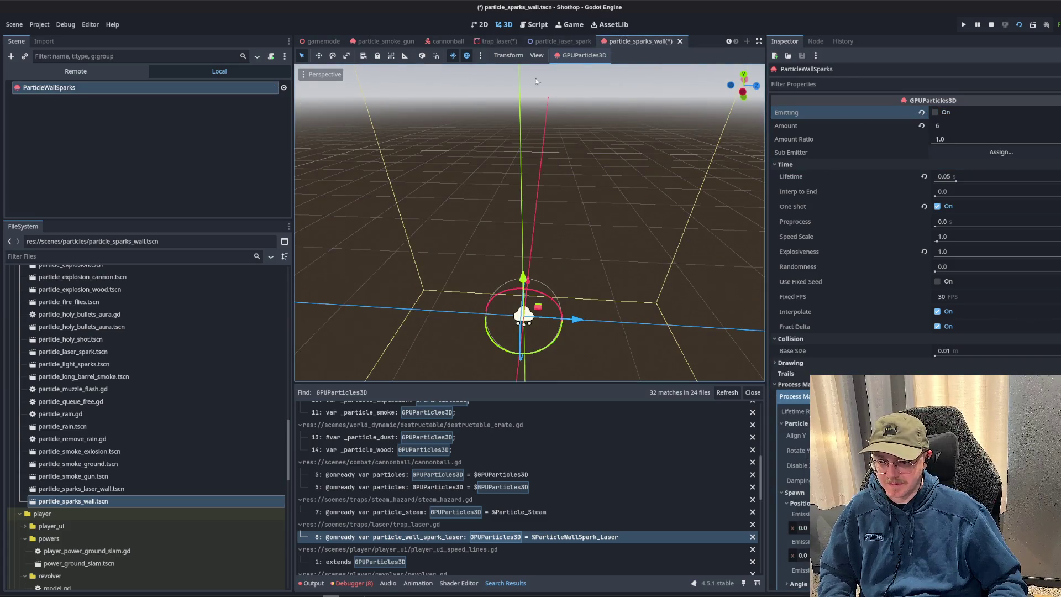
left_click(937, 206)
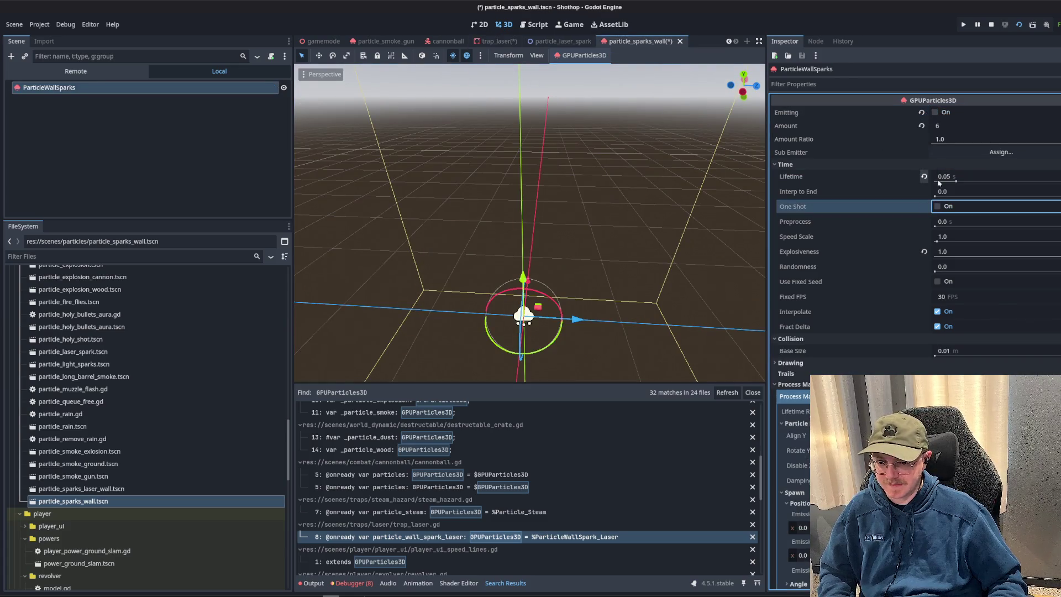
left_click(935, 112)
- Compare with the laser trap sparks' expanded process material settings, then return to the wall sparks
key("ctrl+shift+Tab")
key("ctrl+shift+Tab")
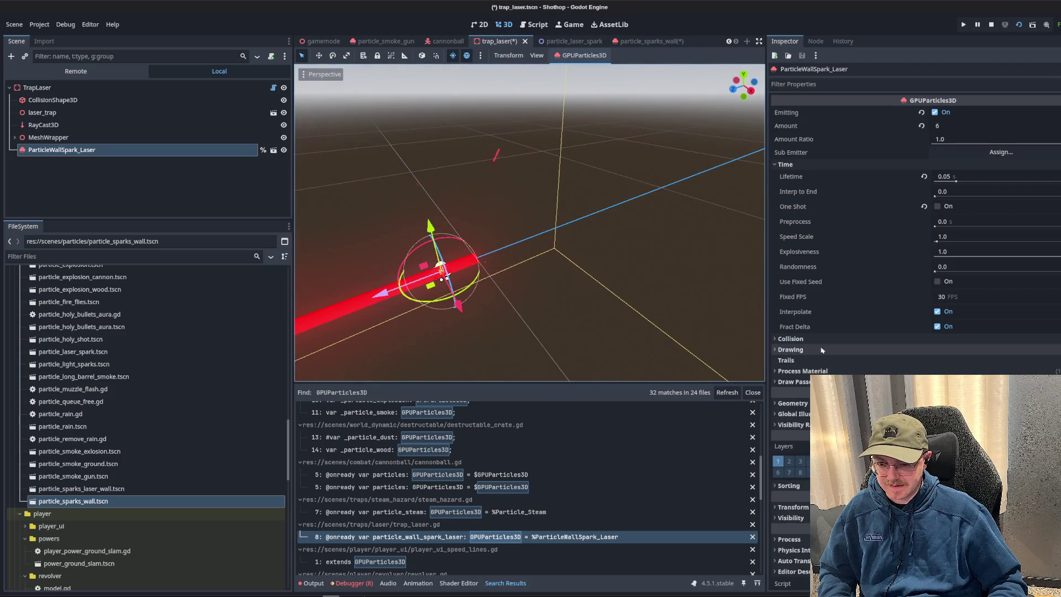
left_click(829, 375)
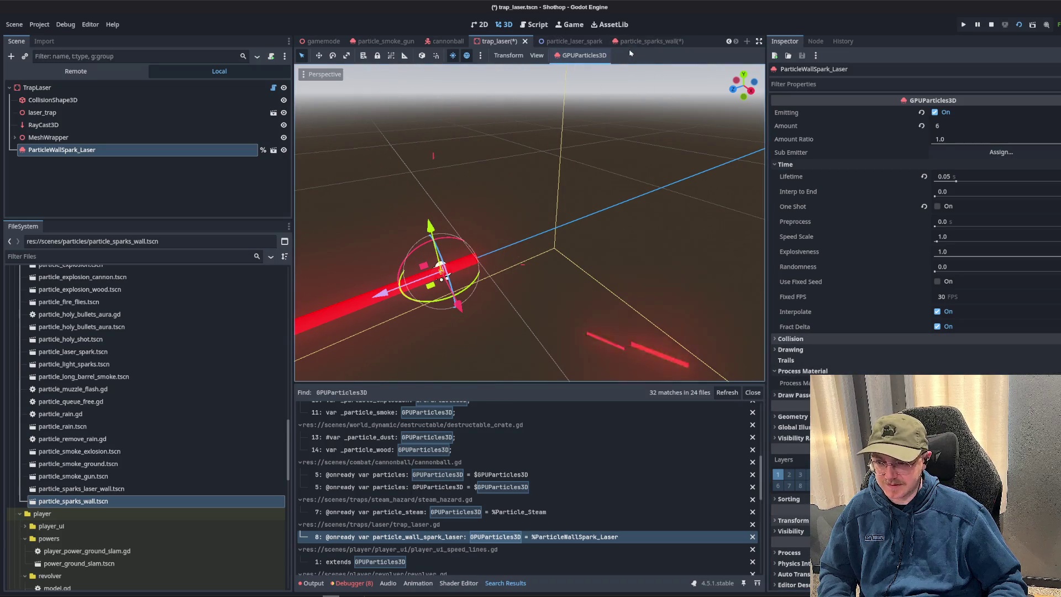
key("ctrl+Tab")
key("ctrl+Tab")
scroll(962, 340, "down", 3)
- Make the wall sparks' process material unique and check the laser sparks' mesh options for reference
left_click(1057, 273)
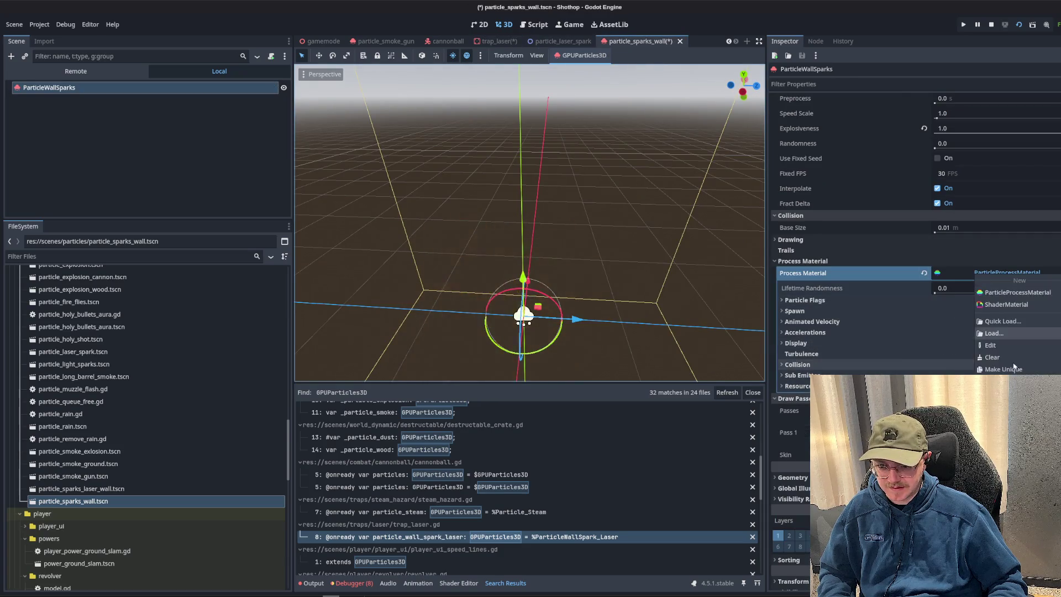
left_click(1028, 383)
left_click(602, 385)
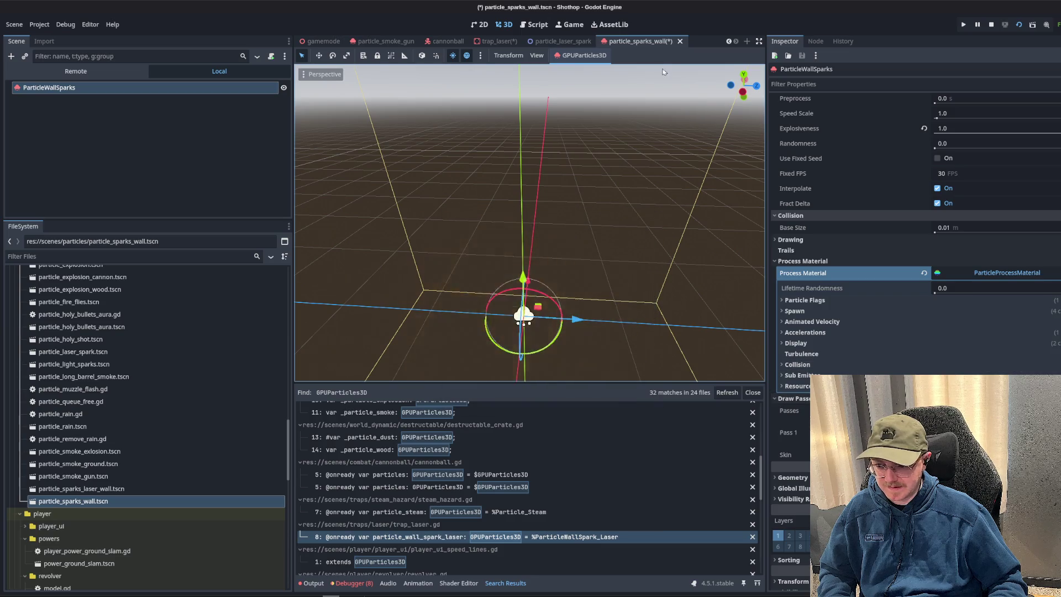
left_click(489, 41)
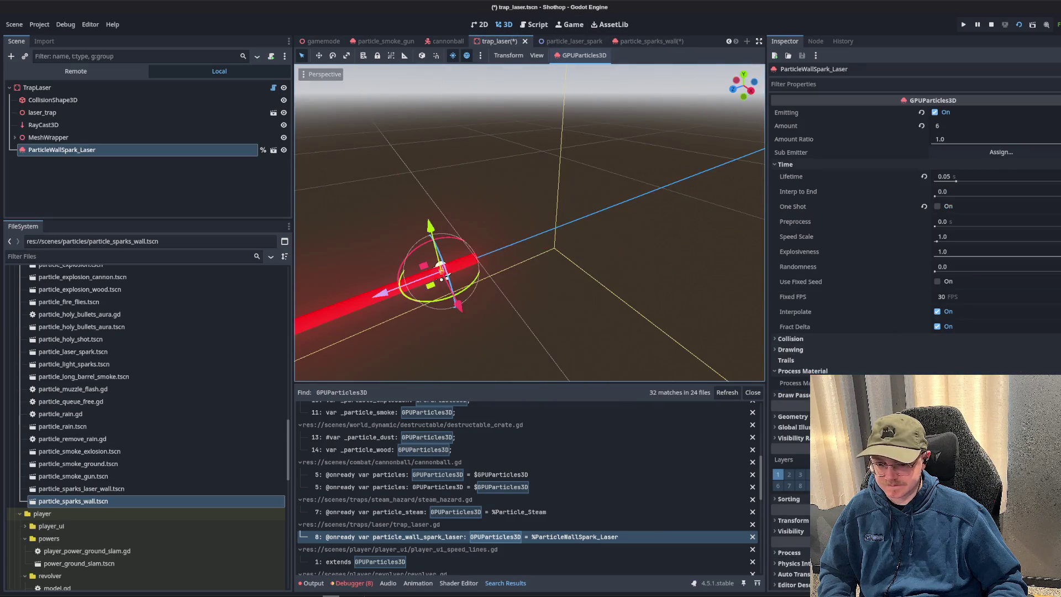
left_click(1056, 429)
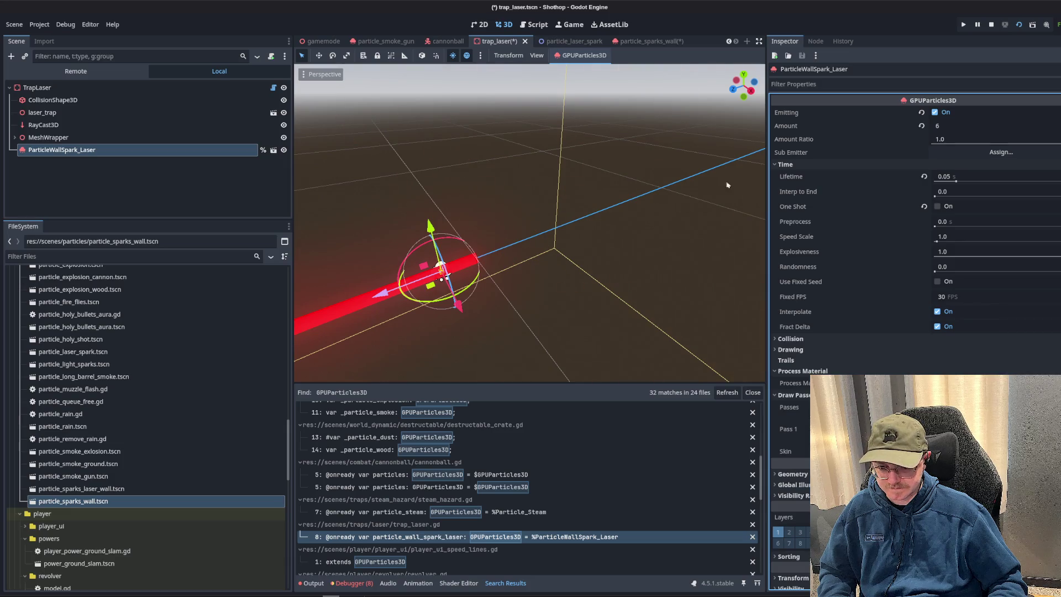
left_click(637, 42)
- Make the process material unique (recursive) and save particle_sparks_wall.tscn
left_click(1055, 273)
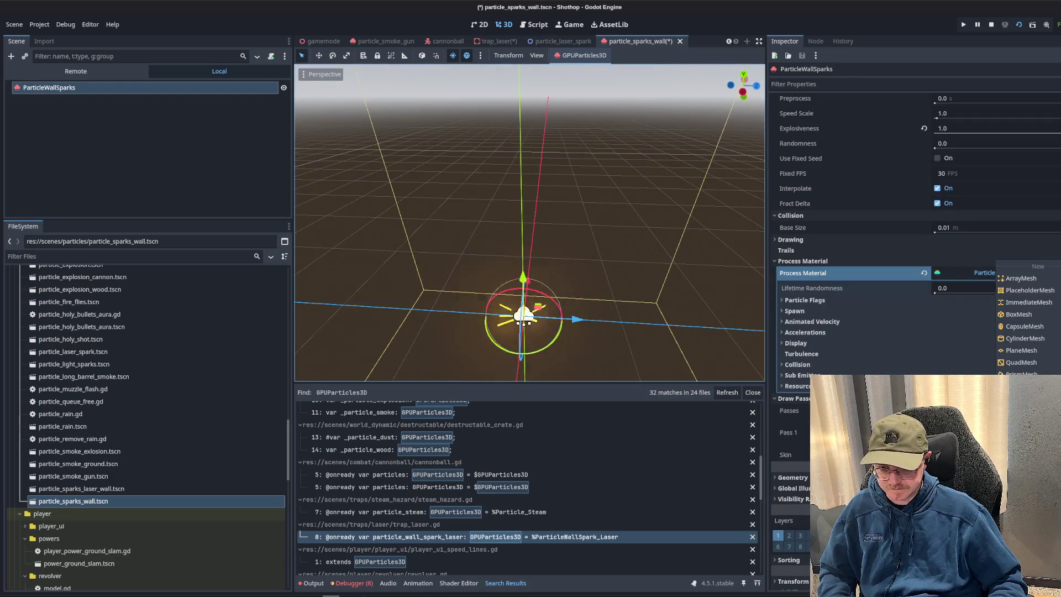
left_click(1024, 309)
left_click(589, 383)
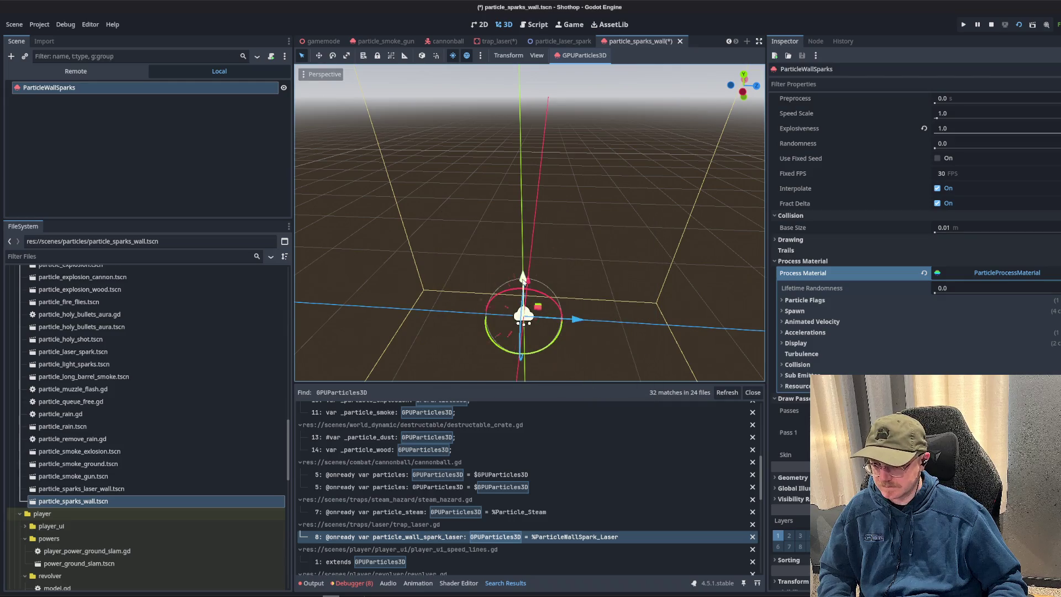
left_click_drag(532, 166, 611, 82)
key("ctrl+s")
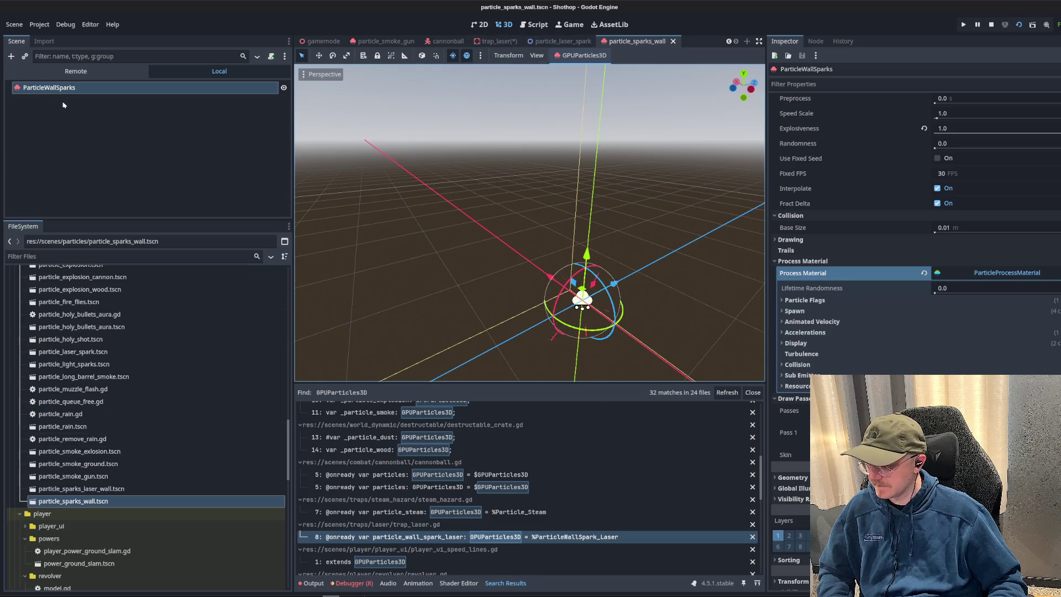
- Rename the scene files: back up particle_sparks_wall as particle_sparks_wall_bak and rename the laser wall sparks file
left_click(80, 502)
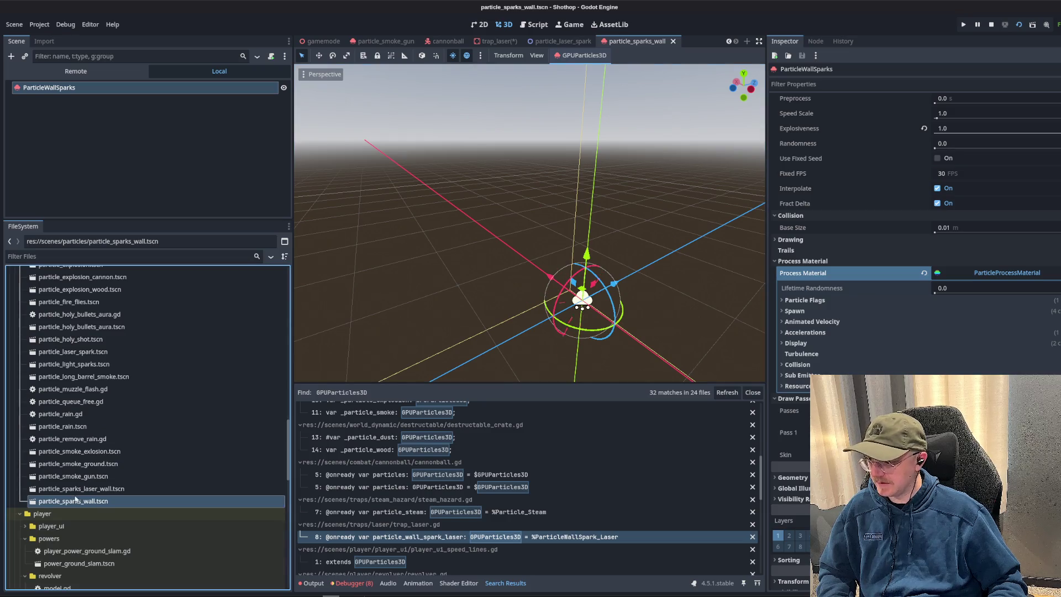
double_click(75, 489)
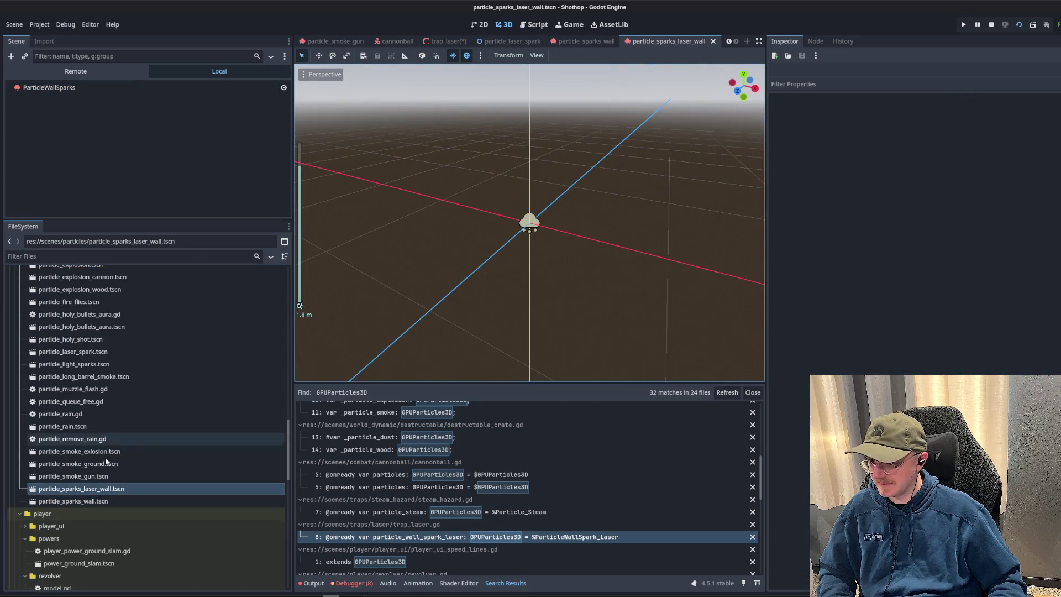
left_click(103, 493)
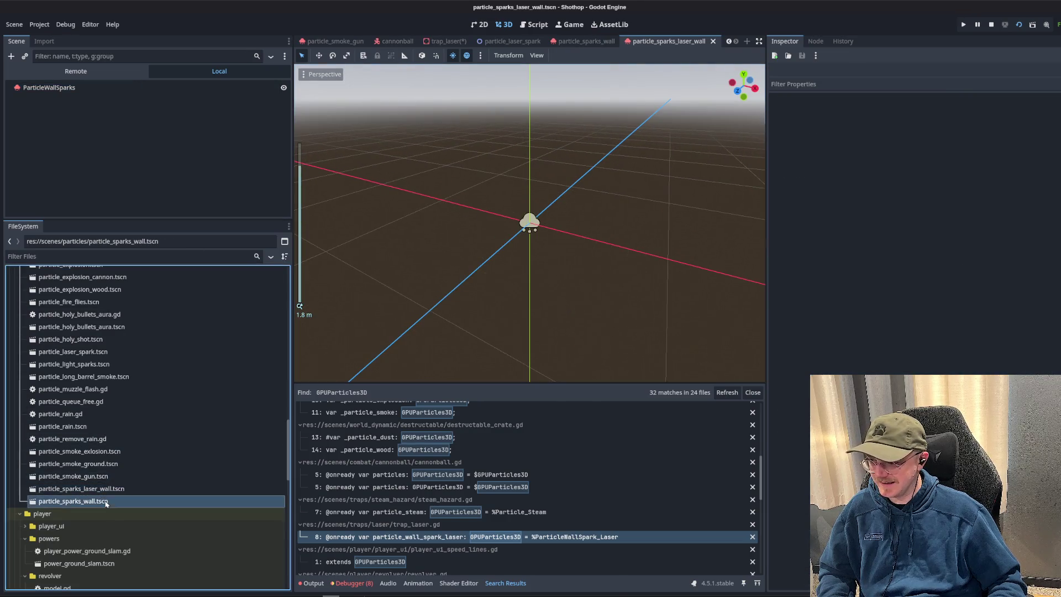
left_click(91, 504)
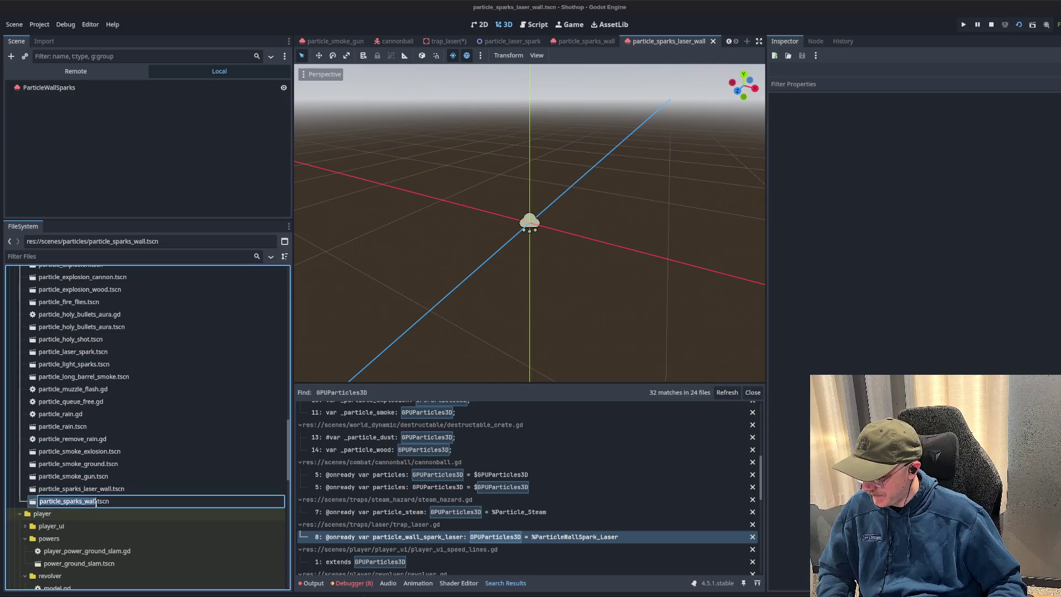
type("ak")
key("Return")
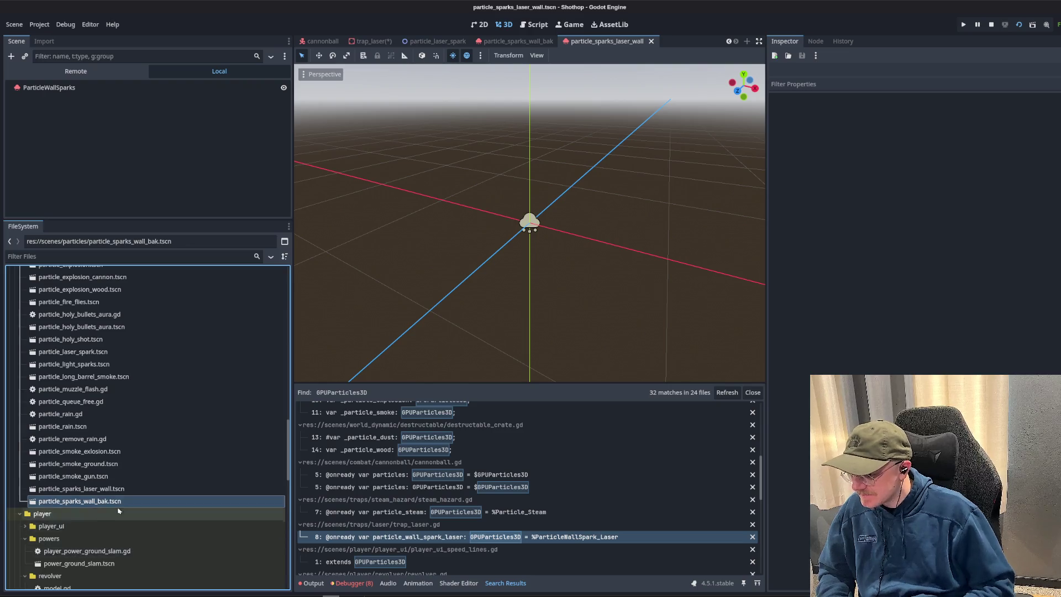
left_click(96, 490)
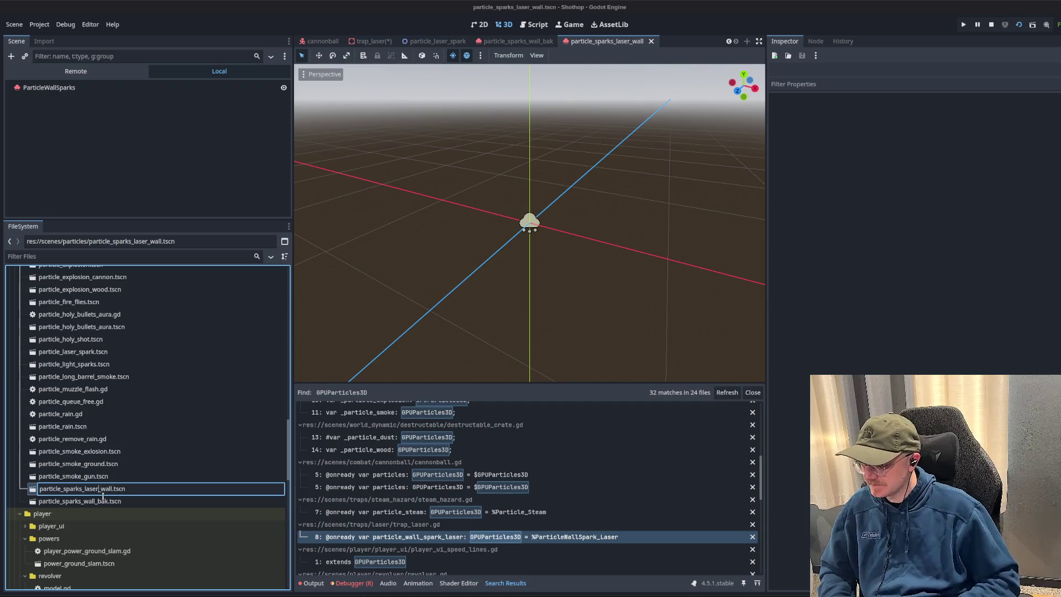
key("Return")
left_click(86, 502)
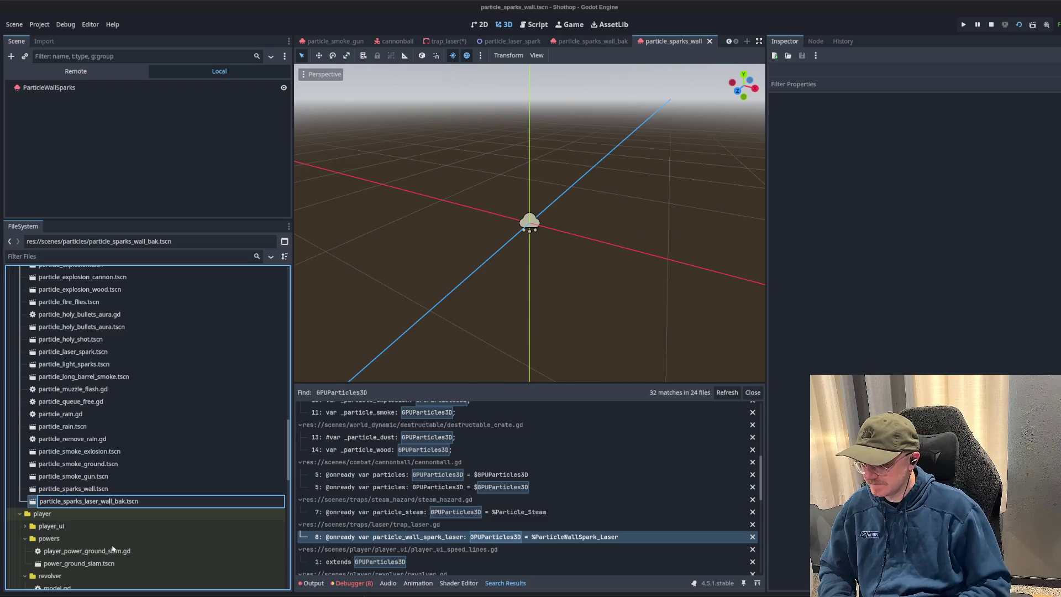
key("Return")
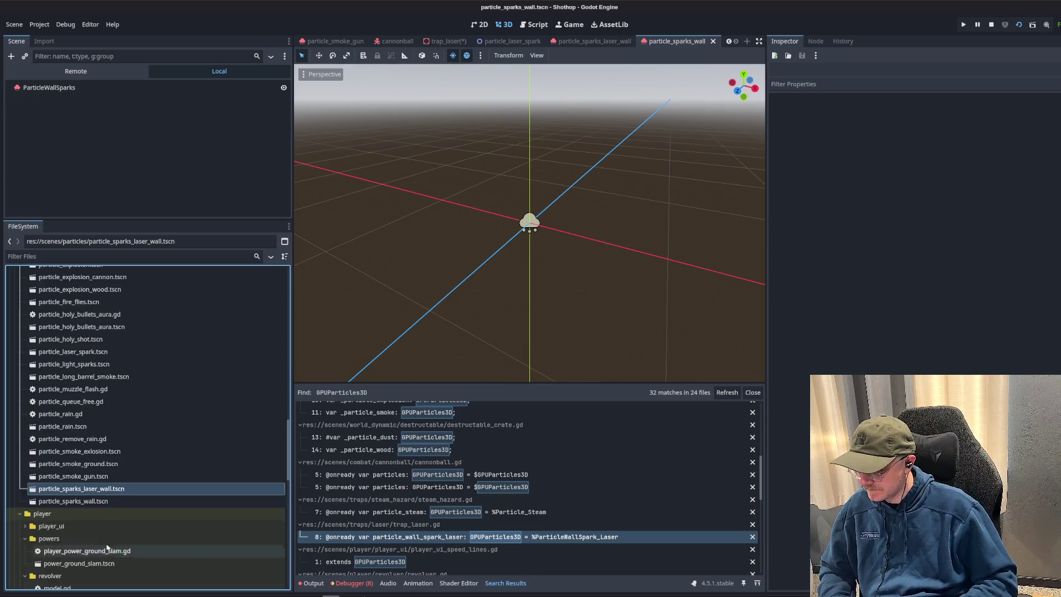
- Rename the particle_sparks_laser_wall root node to ParticleWallLaserSparks and save the scene
double_click(83, 489)
double_click(75, 88)
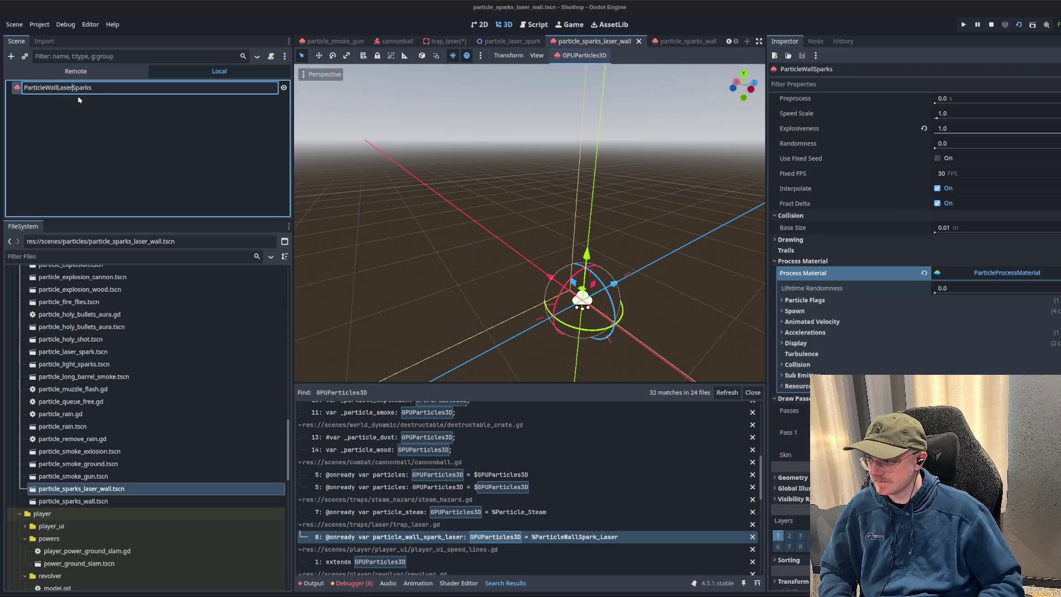
key("Return")
key("ctrl+s")
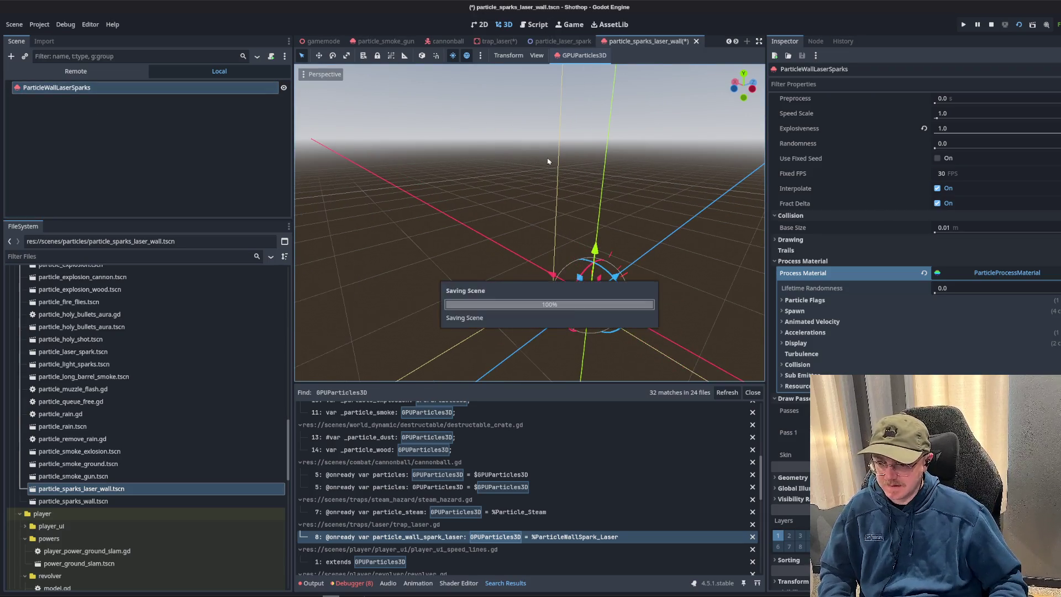
- Preview the particle_sparks_wall burst with Emitting on and save that scene
double_click(115, 502)
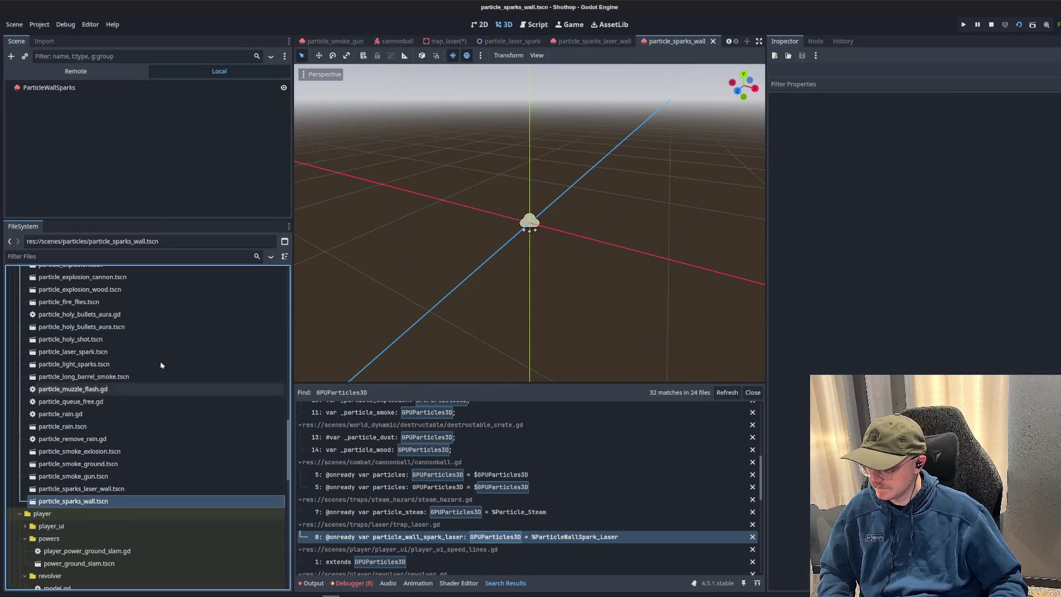
left_click(937, 112)
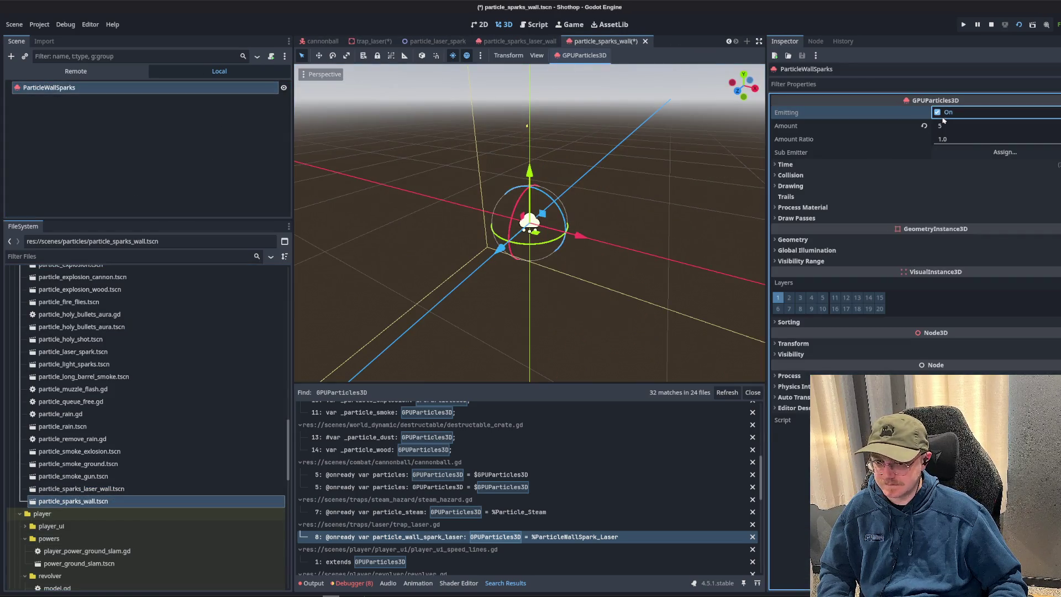
left_click(140, 182)
scroll(145, 462, "down", 2)
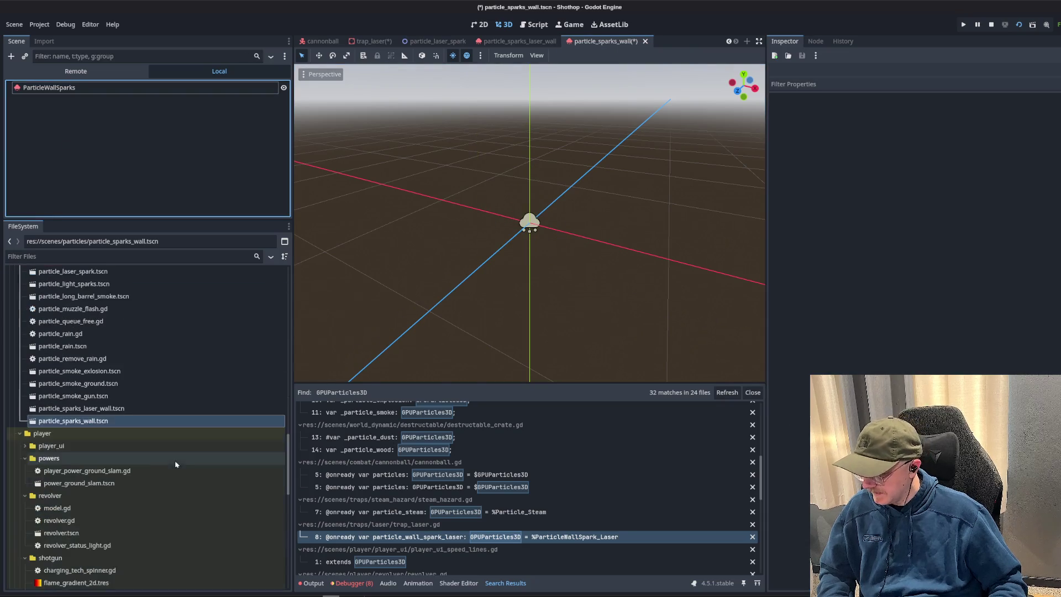
left_click(100, 408)
scroll(75, 334, "up", 7)
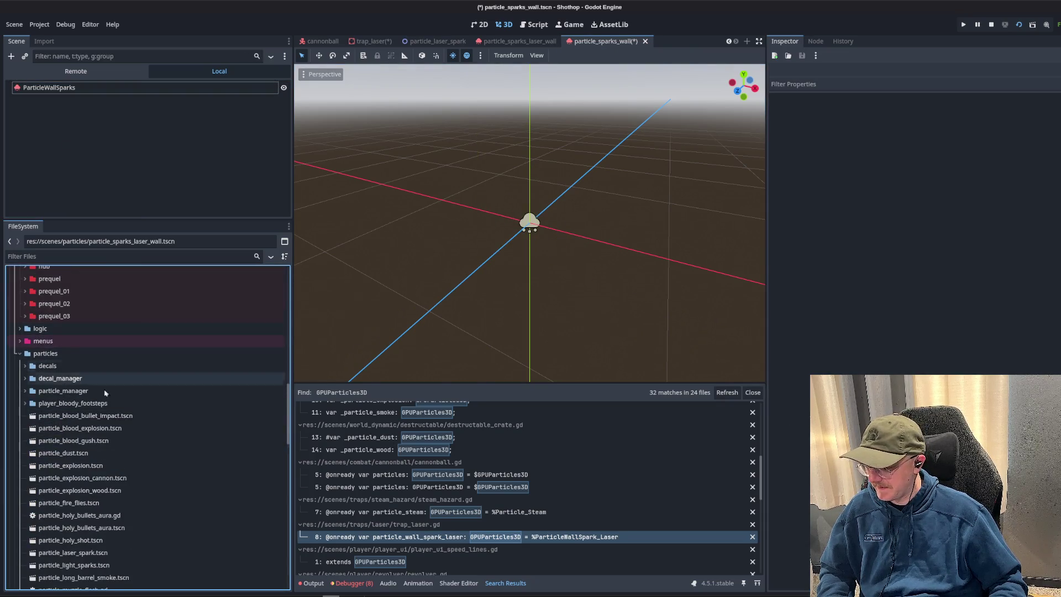
key("ctrl+s")
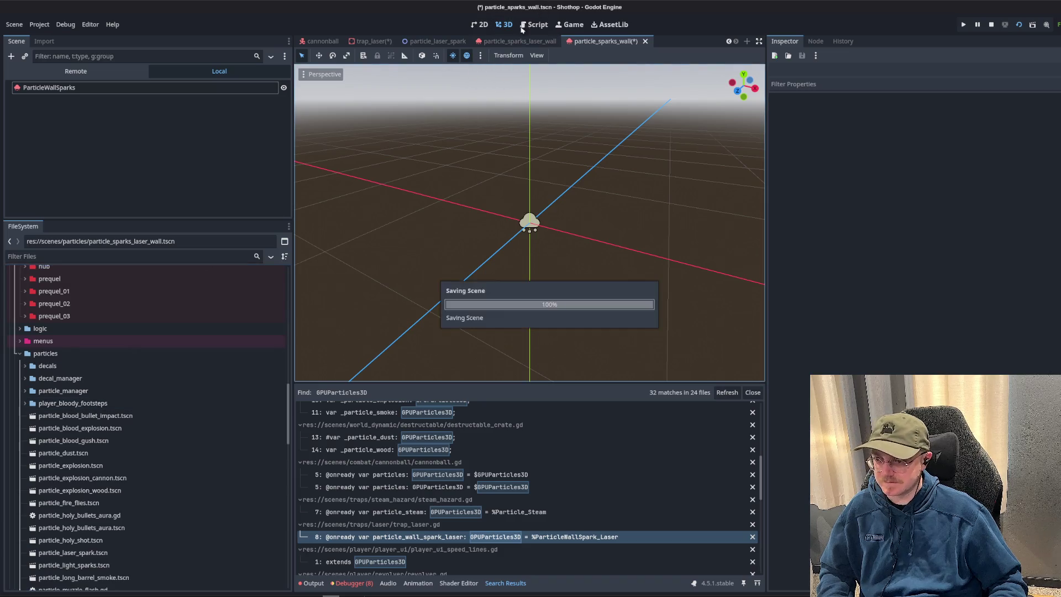
- Delete the ParticleWallSpark_Laser node from the trap_laser scene
left_click(444, 41)
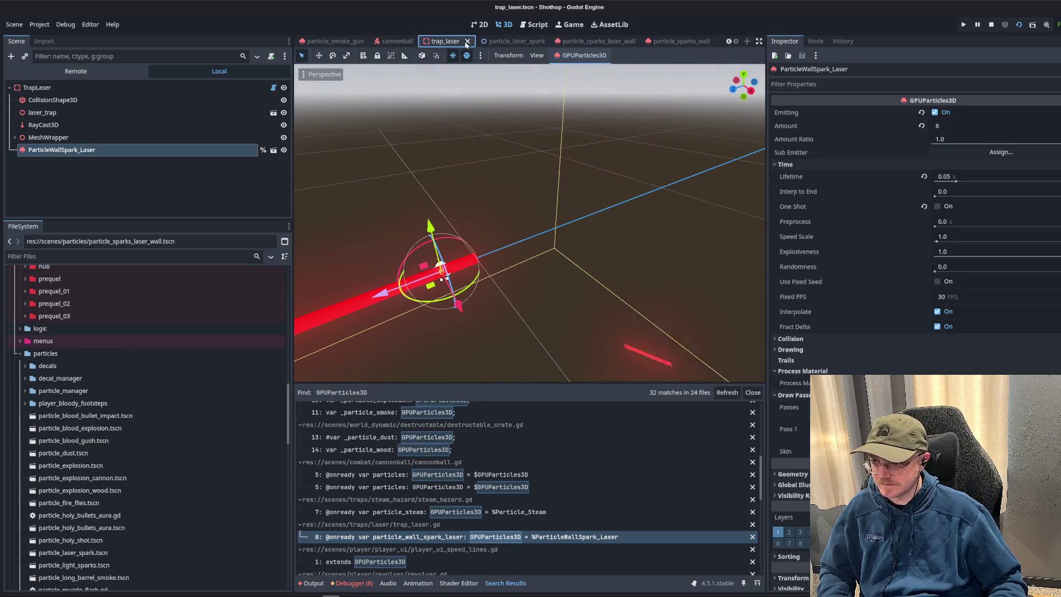
left_click(72, 156)
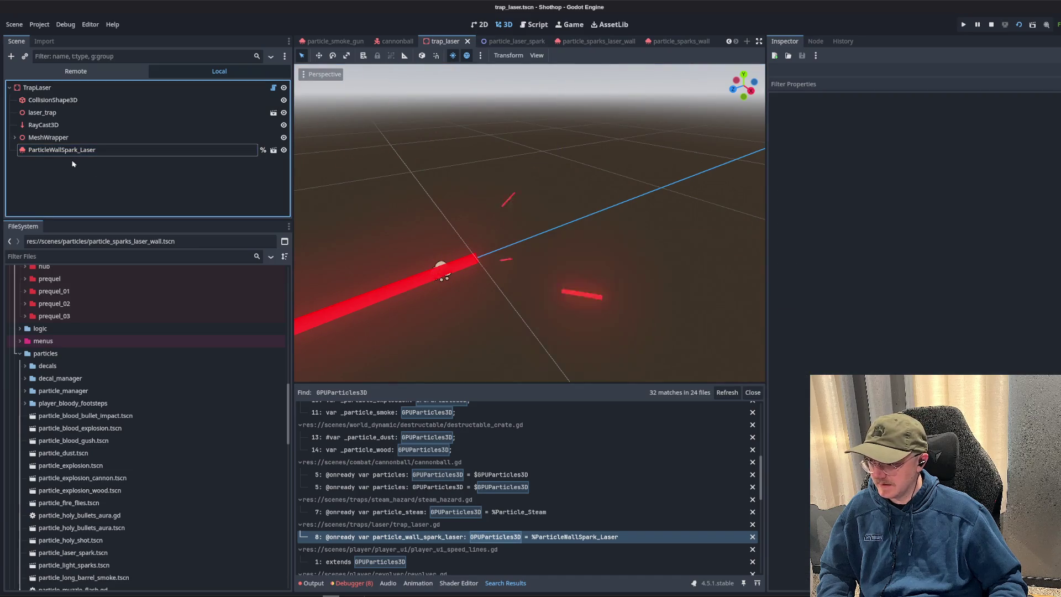
left_click(64, 151)
key("Delete")
key("Return")
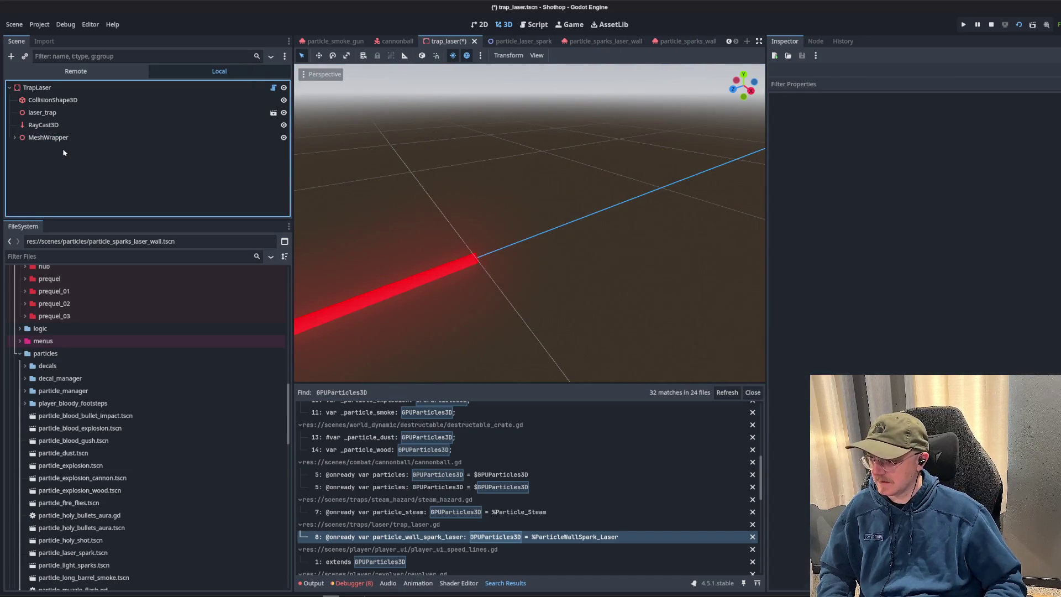
left_click(274, 89)
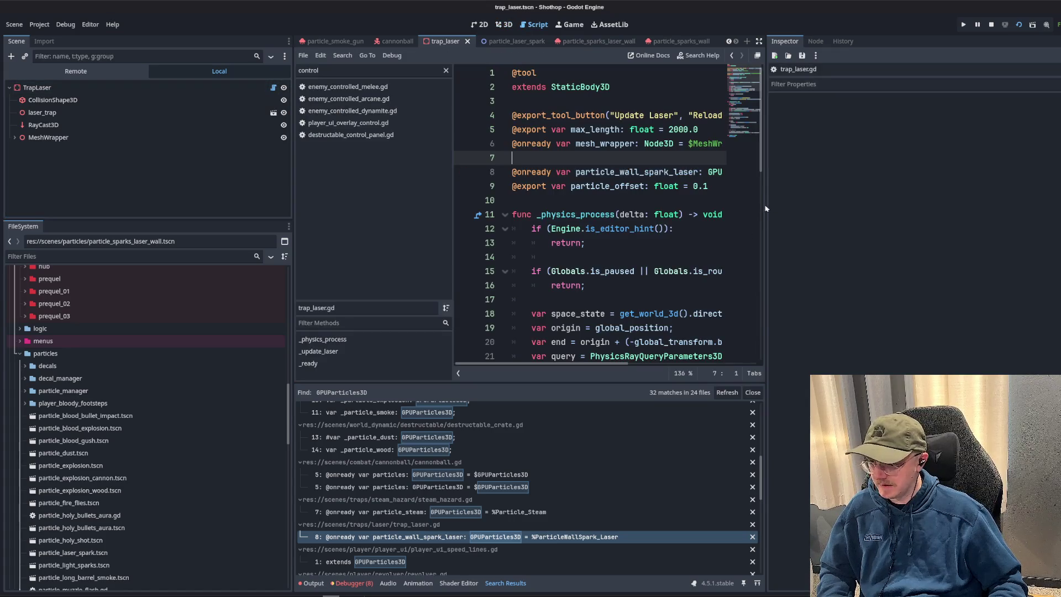
left_click_drag(765, 230, 951, 249)
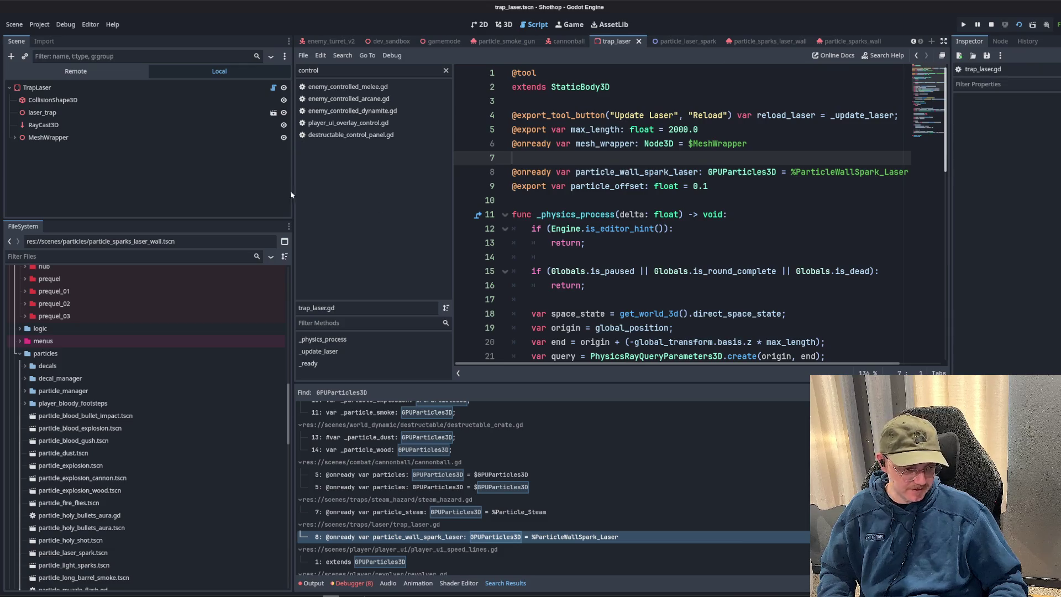
left_click_drag(293, 192, 199, 192)
left_click(431, 200)
left_click(619, 133)
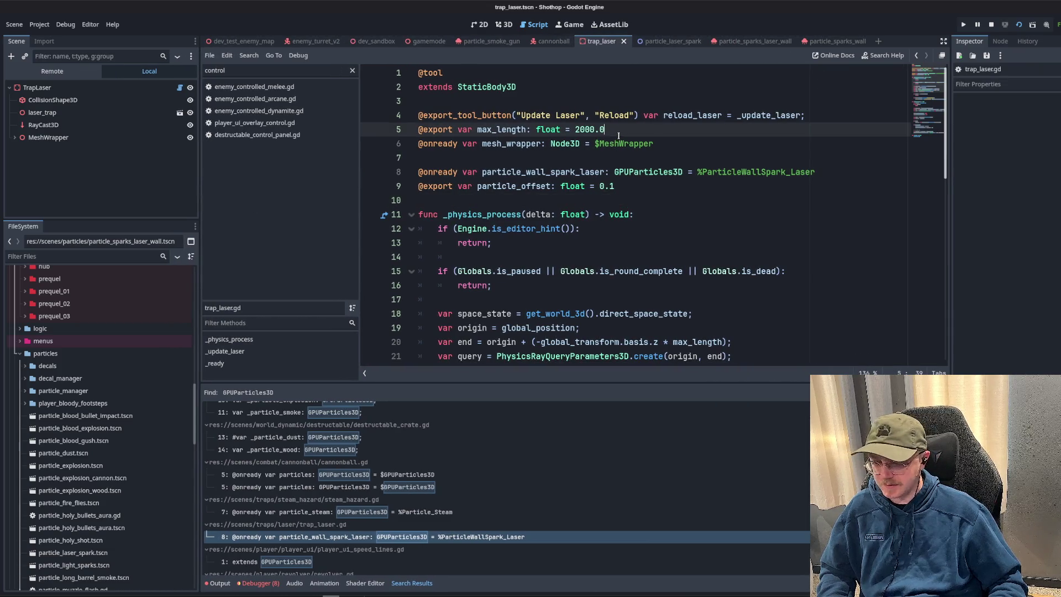
key("Down")
key("Down")
key("Down")
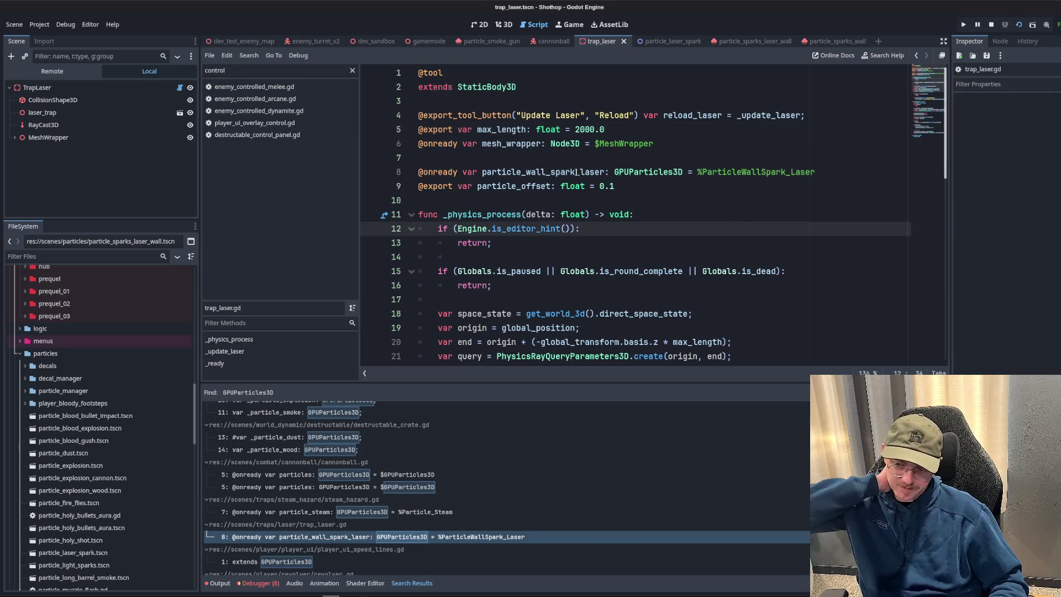
double_click(577, 172)
triple_click(521, 172)
key("BackSpace")
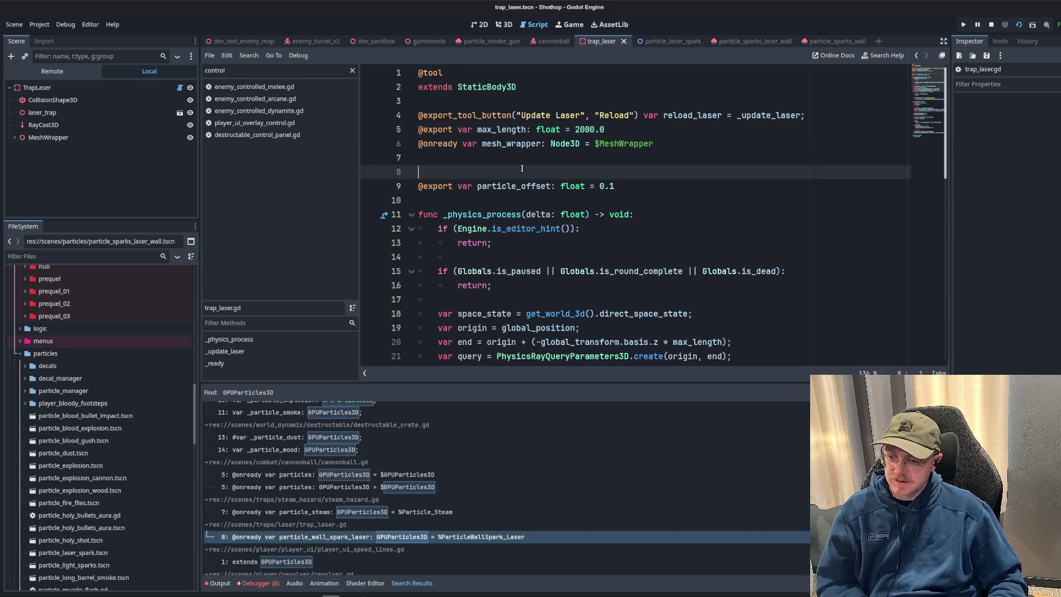
key("BackSpace")
- Start an EventBus.parti call on a new line after var particle_z, and filter the script list for particle scripts
key("Down")
scroll(522, 169, "down", 4)
scroll(556, 169, "down", 3)
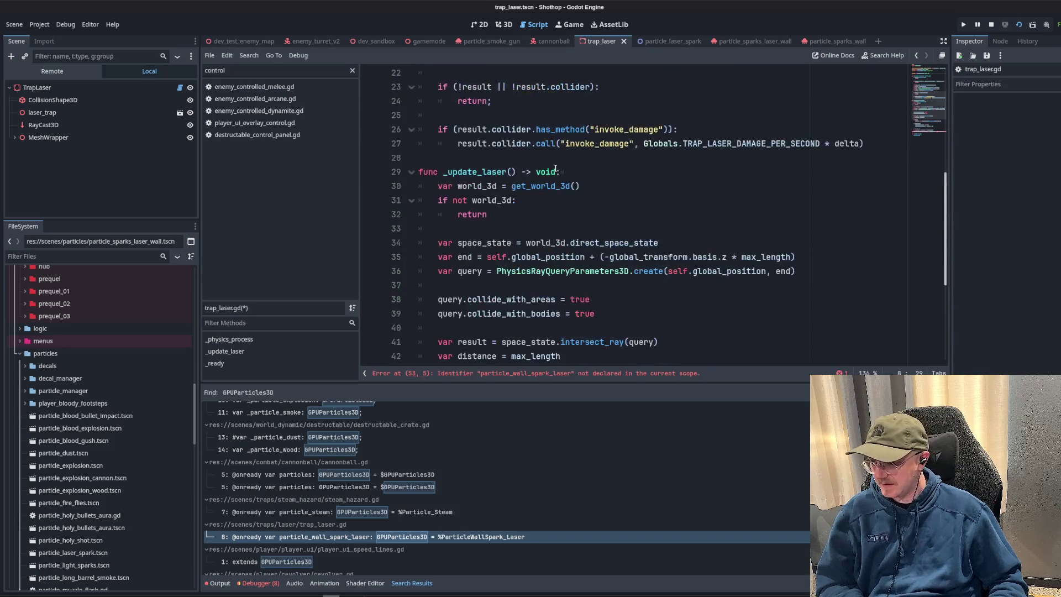
scroll(556, 168, "down", 4)
scroll(581, 208, "down", 1)
left_click(688, 292)
key("Return")
key("Return")
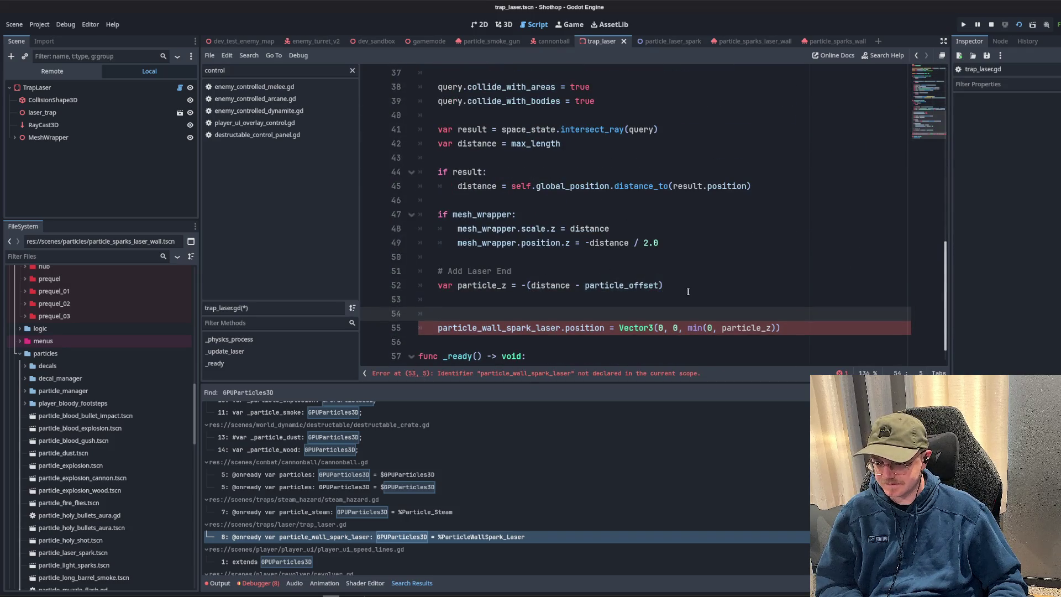
key("Up")
key("BackSpace")
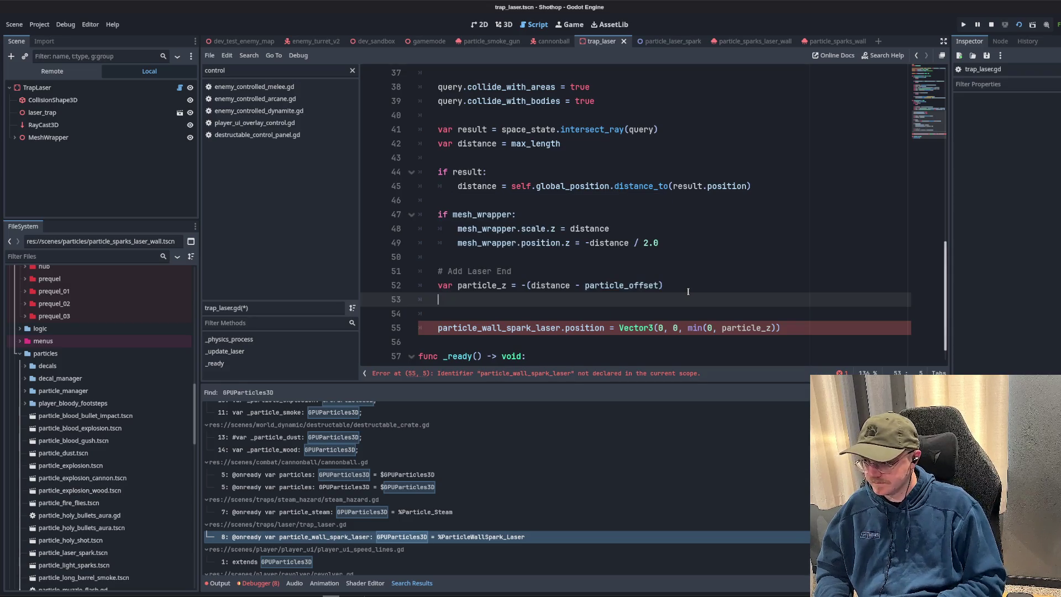
type("EventBus.parti")
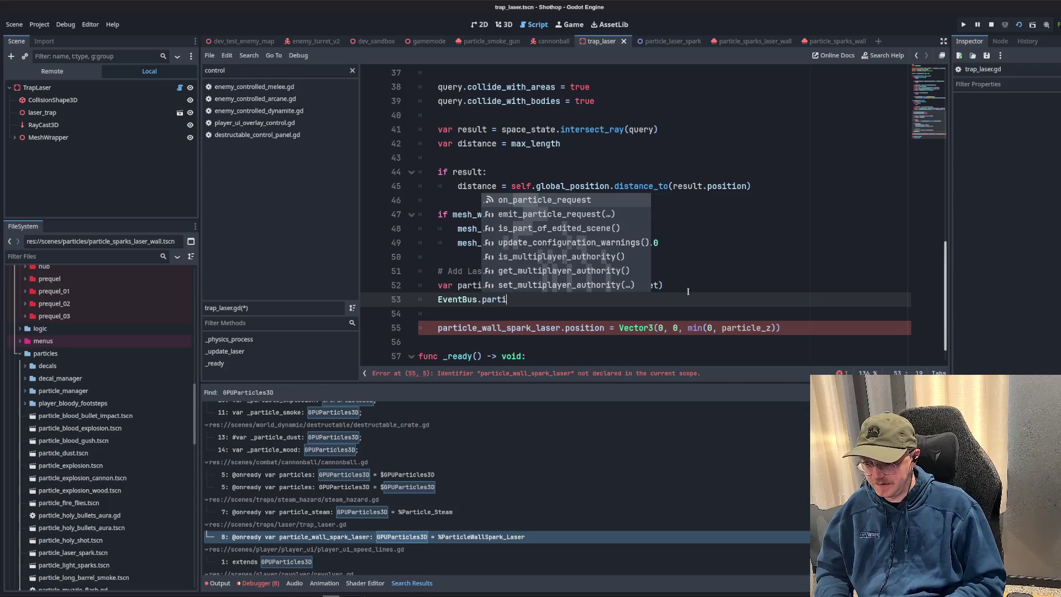
type("event")
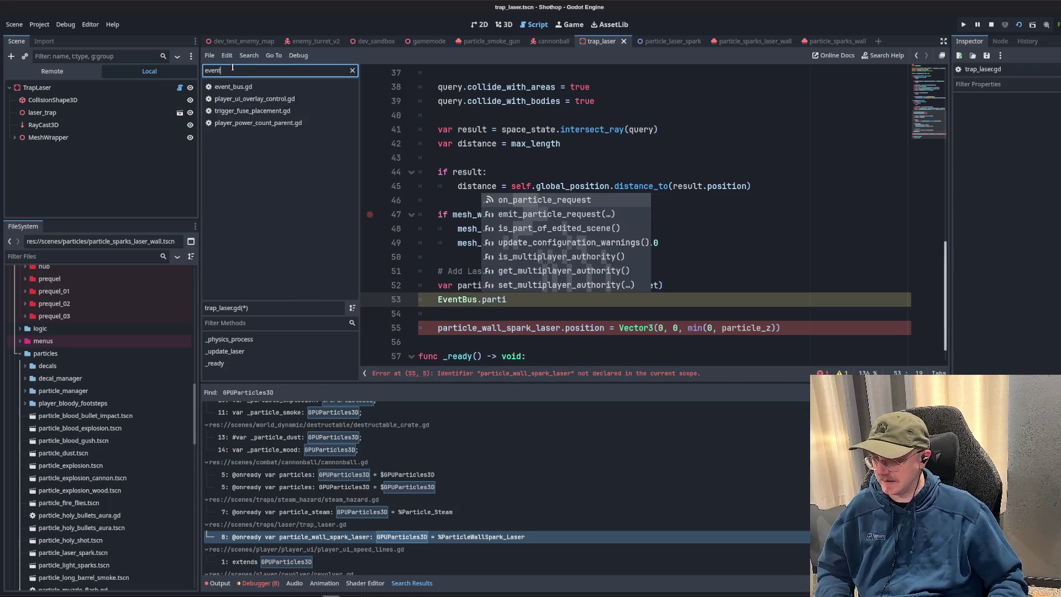
key("BackSpace")
key("BackSpace")
key("BackSpace")
type("particle_ma")
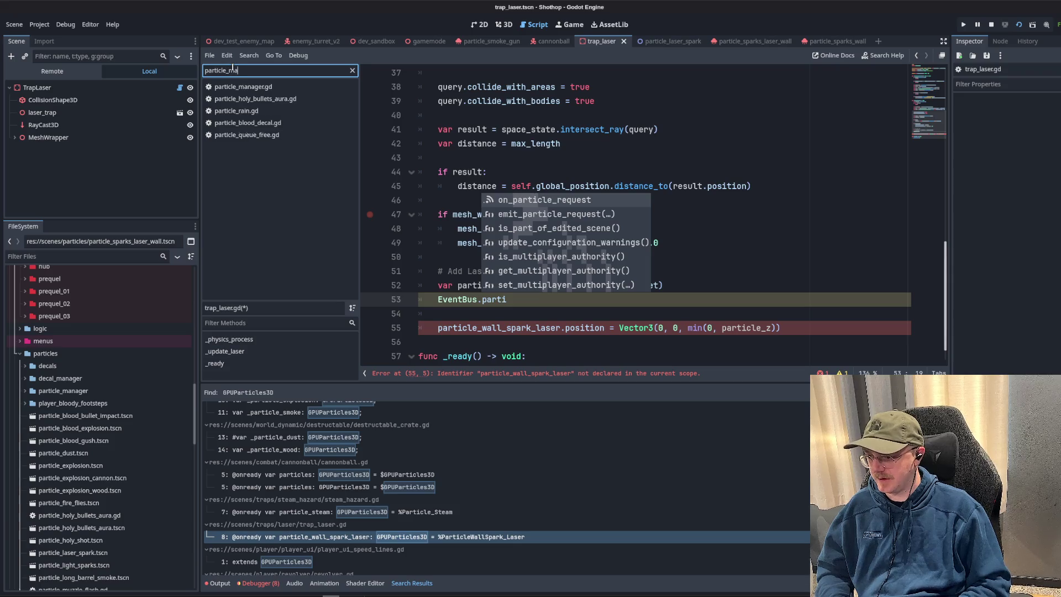
- Add the PARTICLE_SPARKS_LASER_WALL preload constant and a SPARKS_LASER_WALL enum entry in particle_manager.gd
left_click(243, 86)
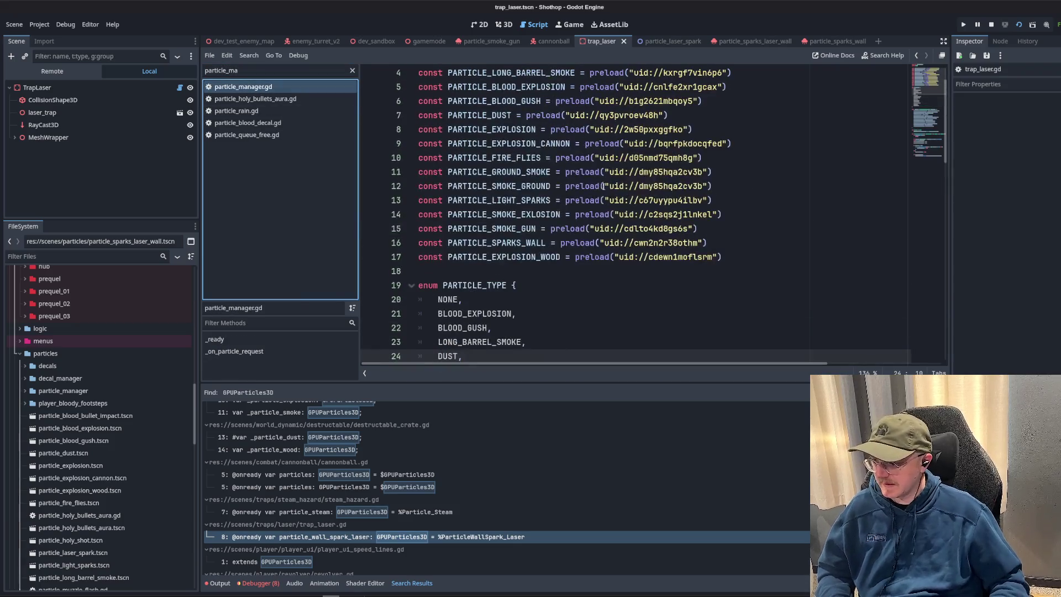
scroll(143, 436, "down", 3)
scroll(95, 437, "down", 2)
left_click_drag(92, 489, 495, 276)
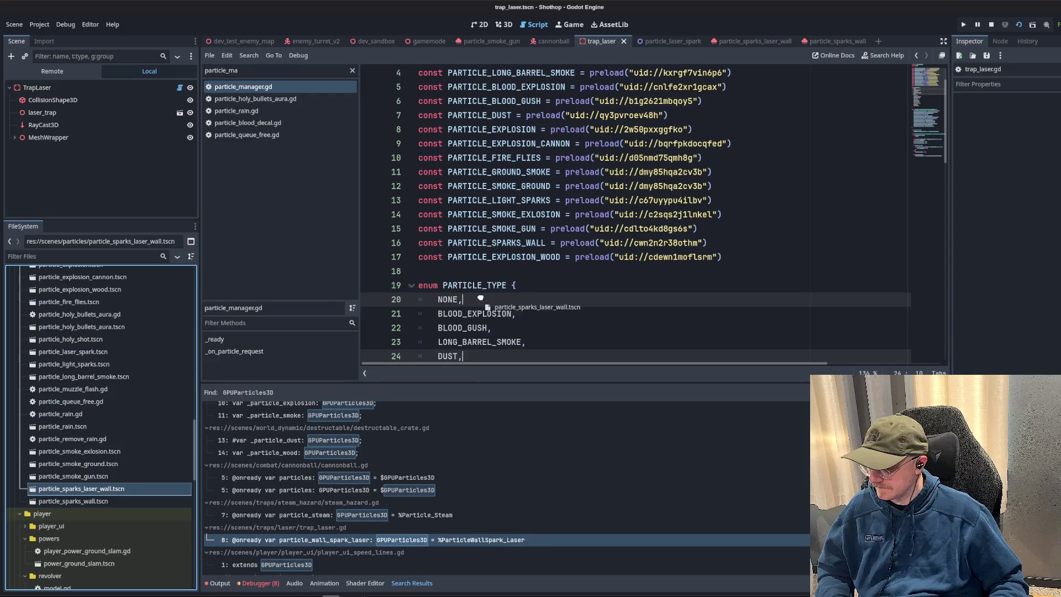
double_click(495, 273)
scroll(611, 282, "down", 4)
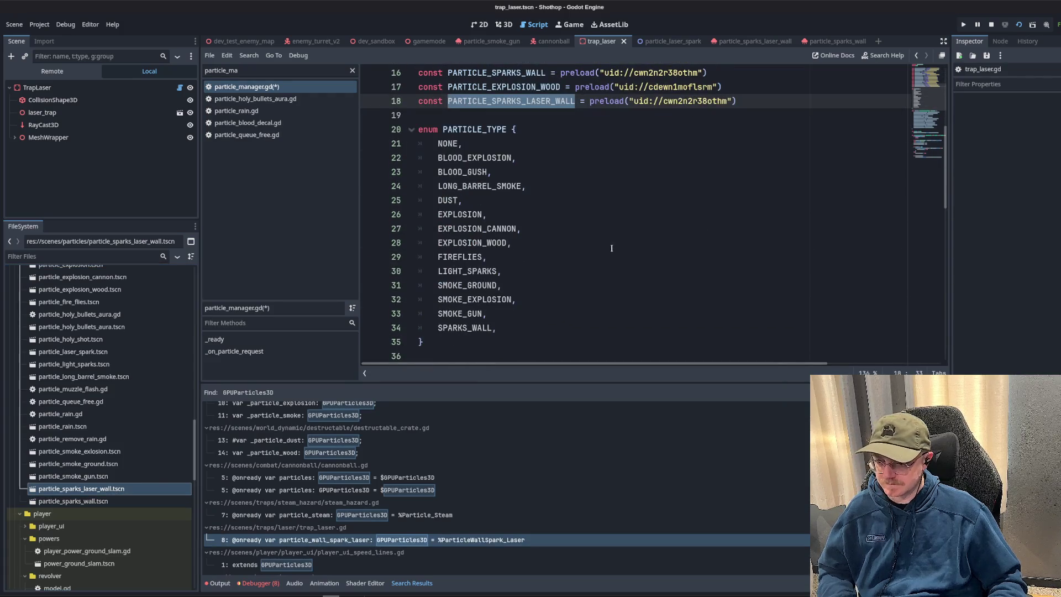
left_click(585, 328)
scroll(585, 316, "down", 1)
scroll(585, 273, "up", 1)
key("Return")
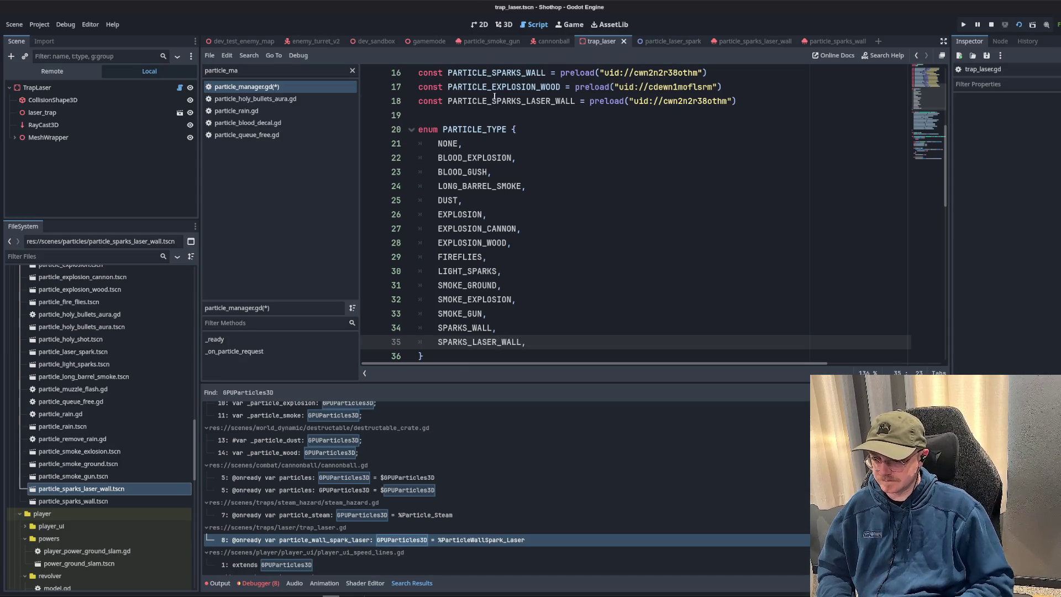
scroll(597, 208, "down", 3)
scroll(648, 232, "down", 1)
scroll(703, 267, "down", 3)
- Add the SPARKS_LASER_WALL entry to the particles dictionary after SPARKS_WALL
left_click(704, 271)
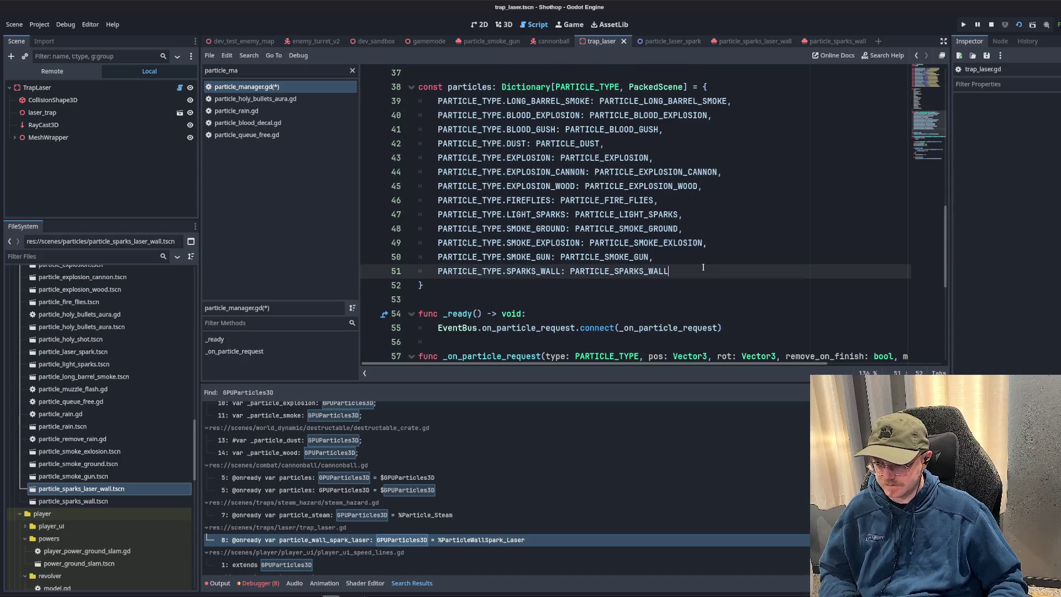
type(",")
key("Return")
type("PARTICLE_TYPE")
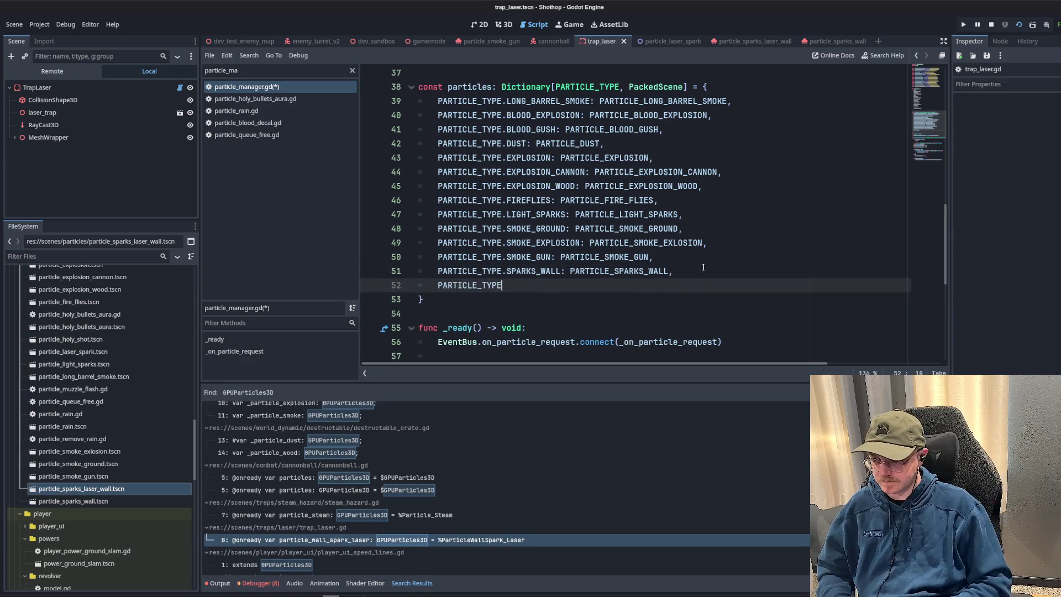
type(".spa")
key("Down")
key("Return")
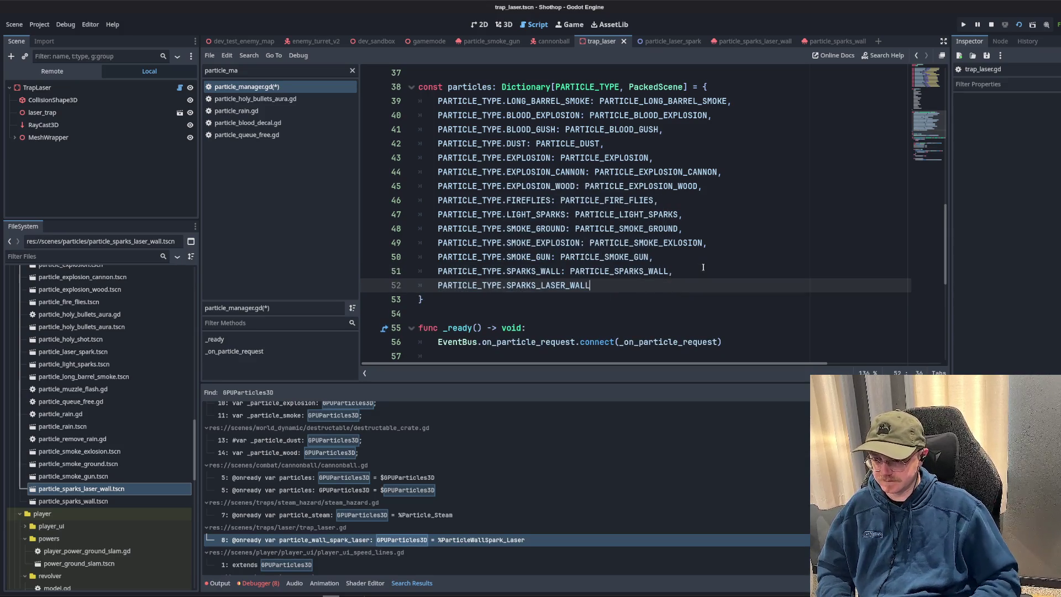
type(": PARTICLE_SPARKS_LASER_WALL,")
- Review the _on_particle_request signature and save particle_manager.gd
left_click(558, 229)
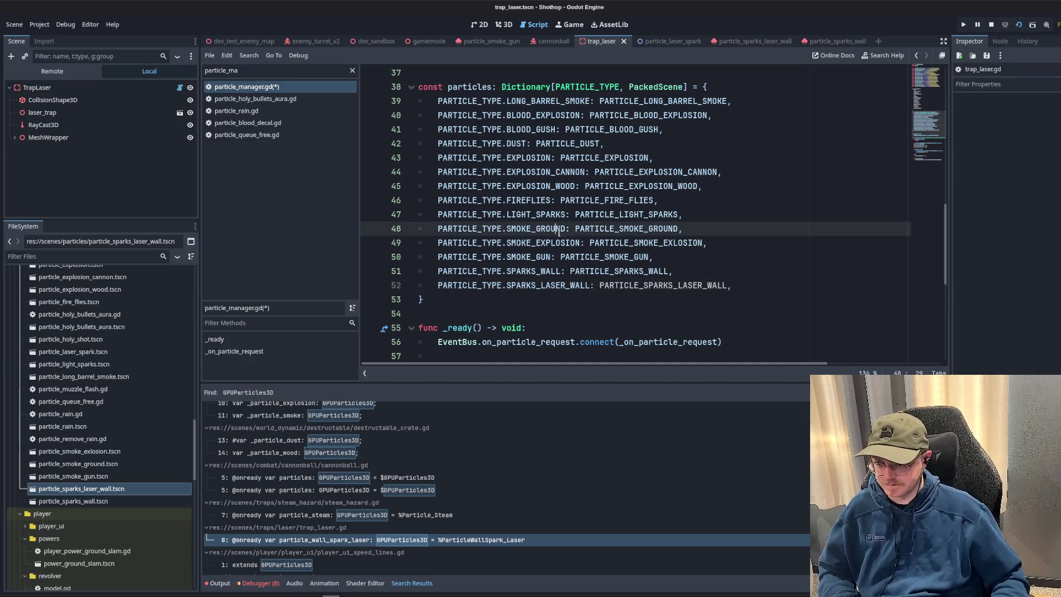
scroll(557, 230, "down", 3)
left_click(613, 240)
scroll(630, 240, "down", 2)
scroll(652, 243, "down", 2)
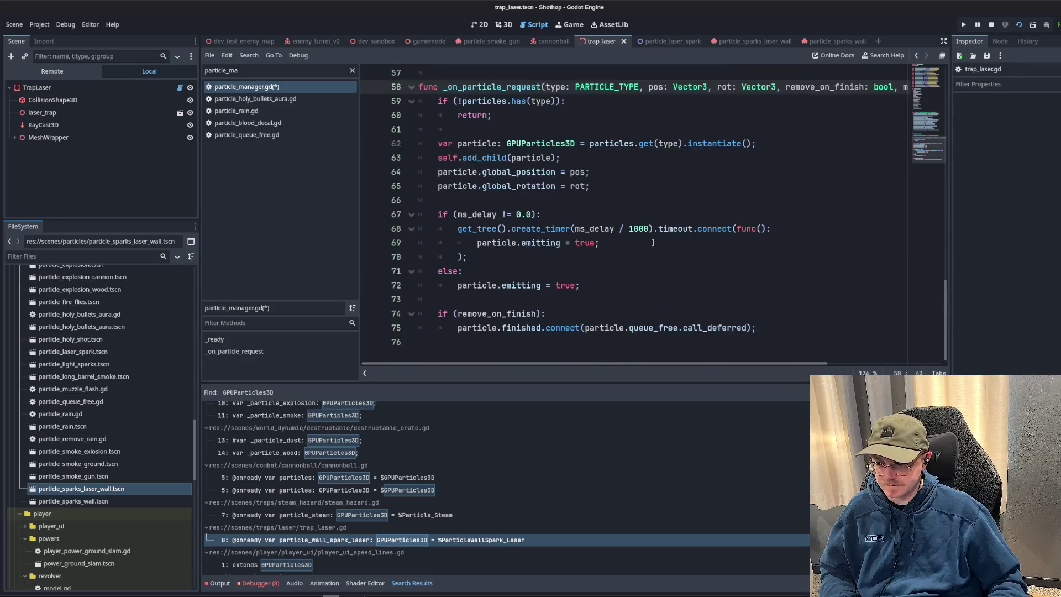
scroll(664, 366, "right", 2)
scroll(630, 357, "left", 2)
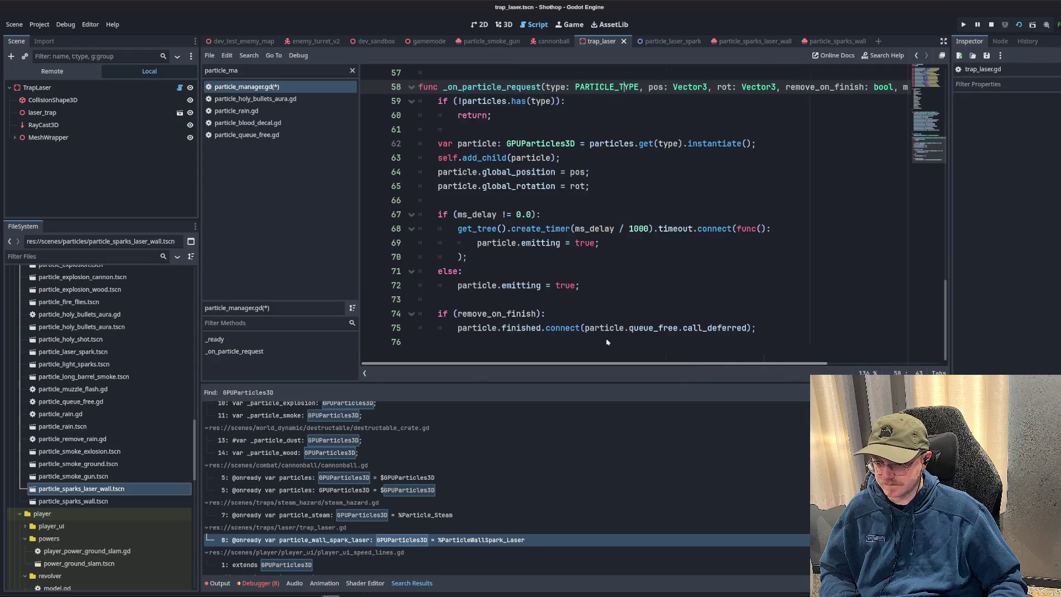
scroll(612, 262, "up", 3)
scroll(612, 262, "up", 5)
scroll(618, 240, "up", 3)
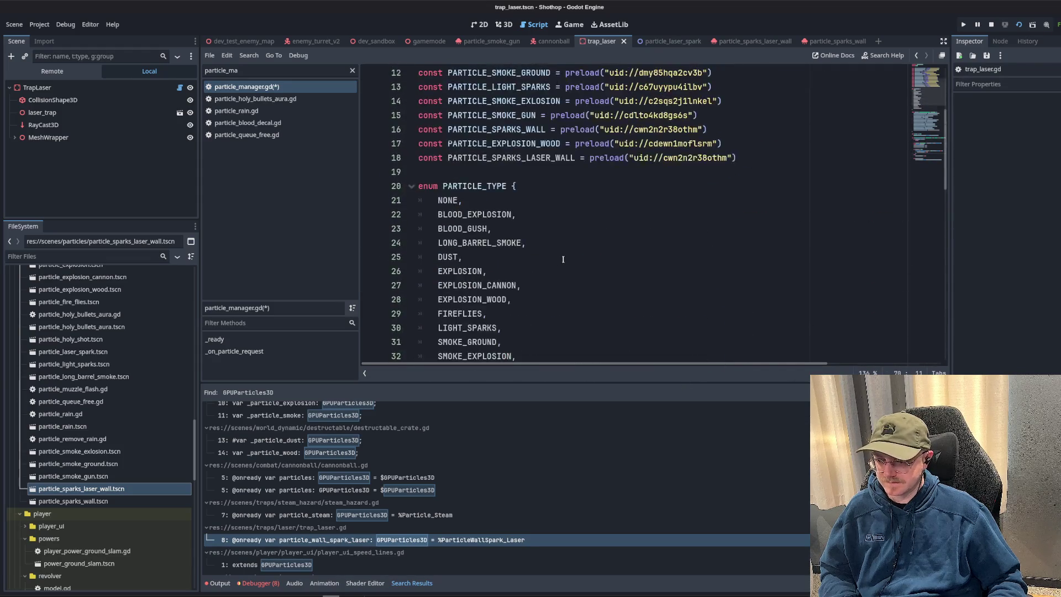
scroll(625, 199, "down", 10)
key("ctrl+s")
scroll(702, 270, "down", 3)
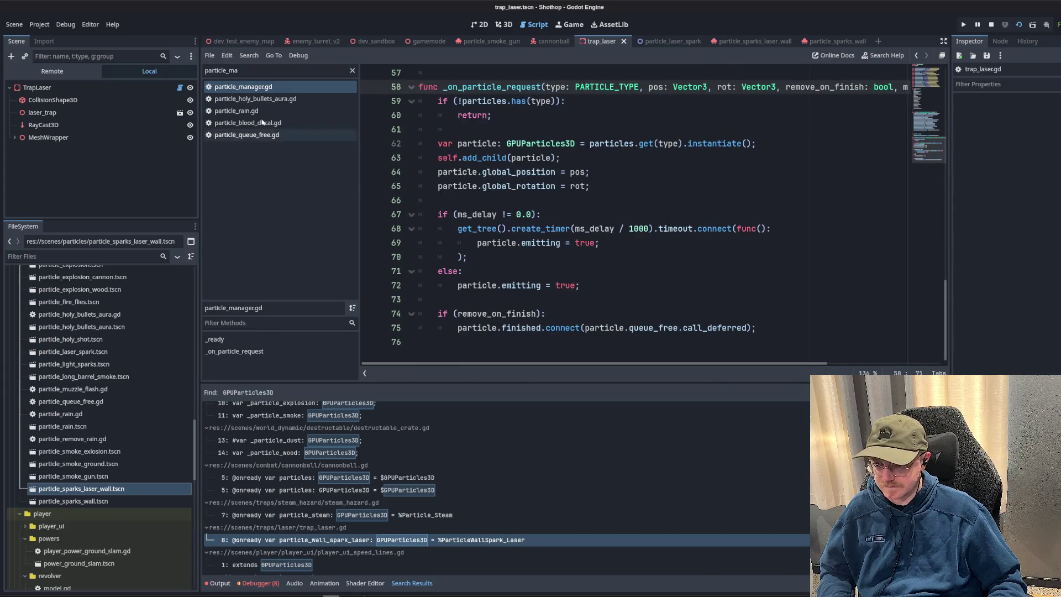
left_click(601, 198)
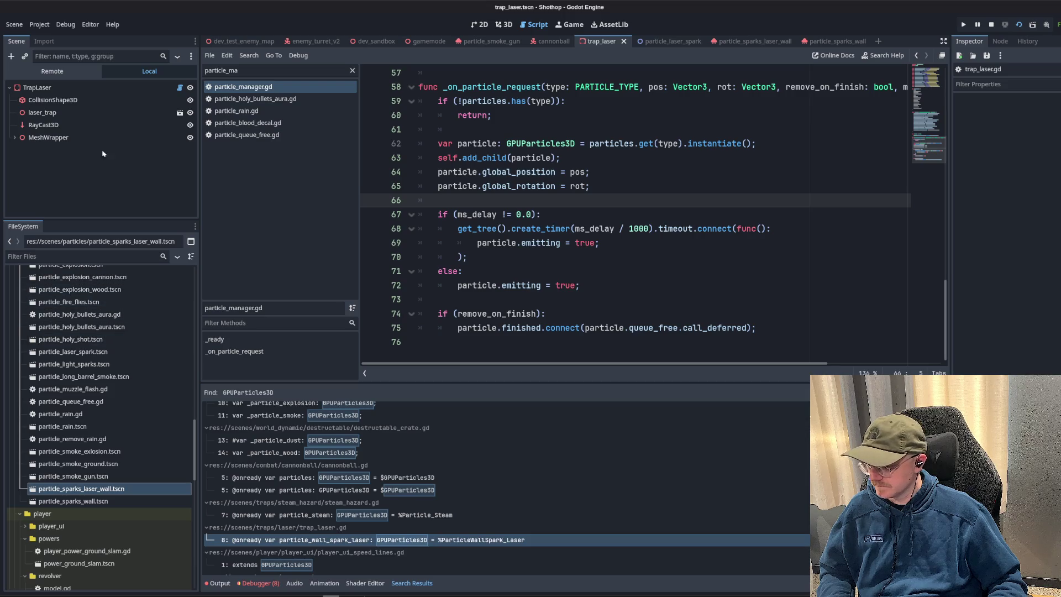
- Turn the old Vector3 line into var laser_position and move it above the EventBus call in trap_laser.gd
left_click(179, 87)
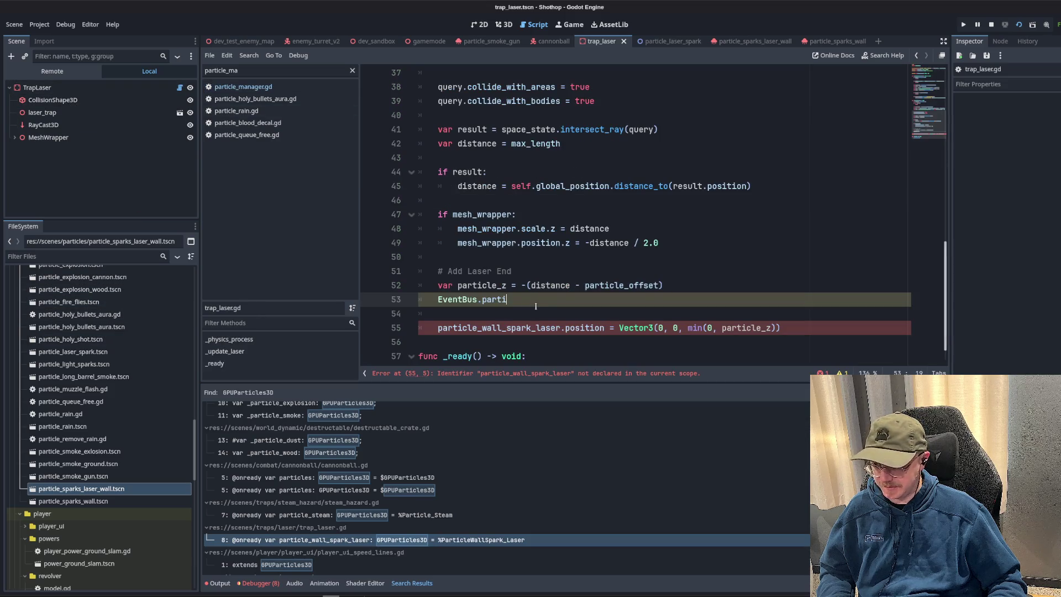
scroll(547, 309, "down", 1)
left_click(582, 282)
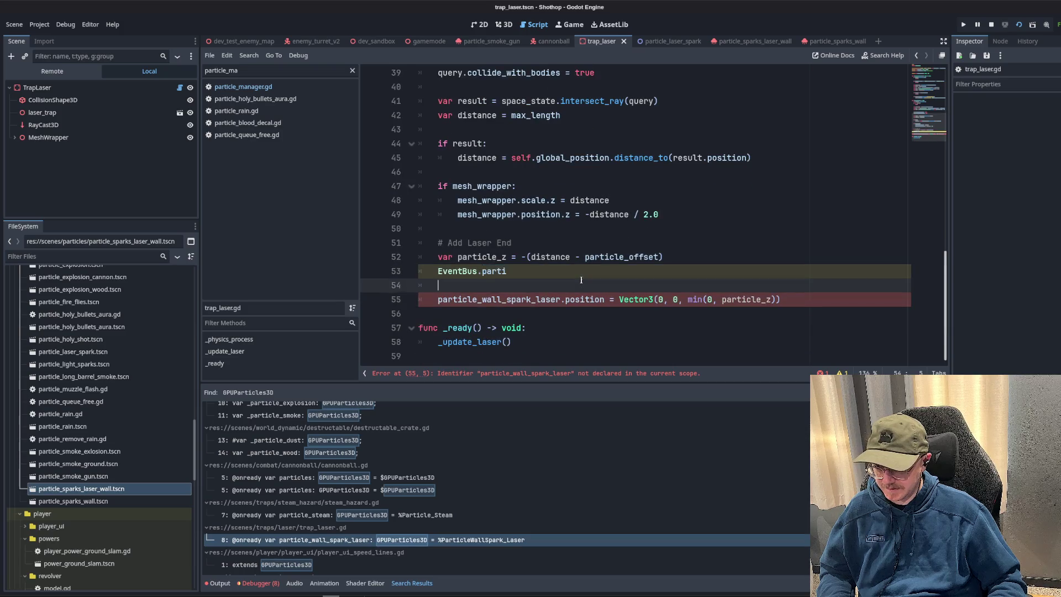
double_click(466, 300)
key("Up")
key("Up")
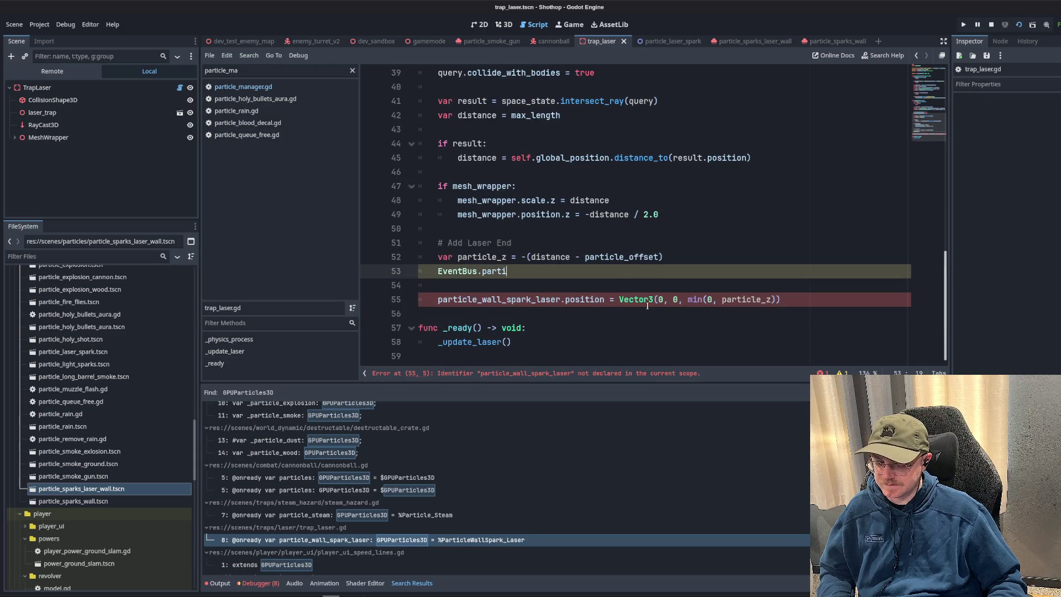
left_click_drag(620, 301, 770, 301)
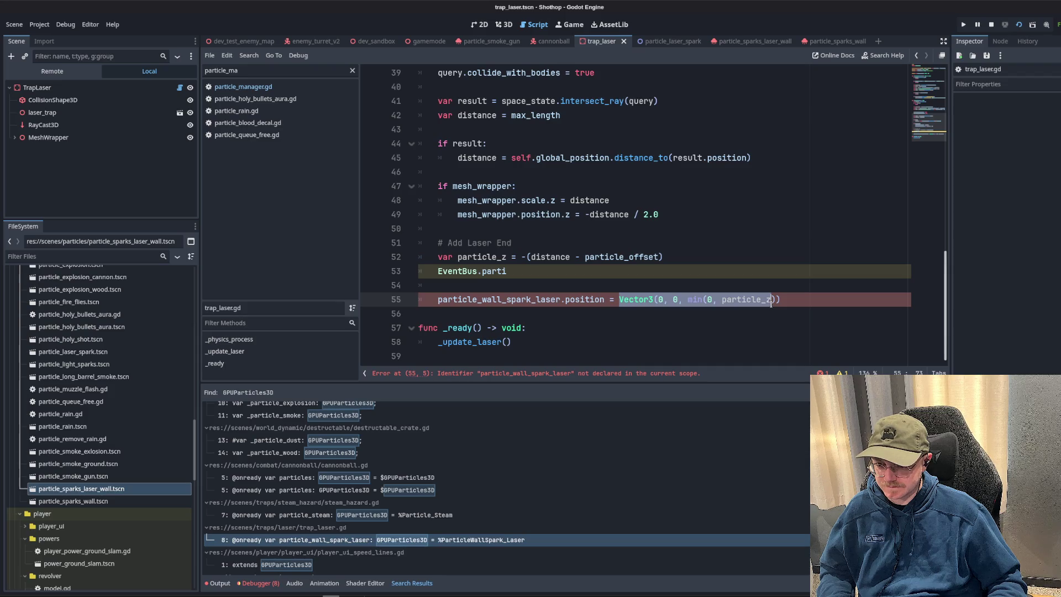
left_click(799, 298)
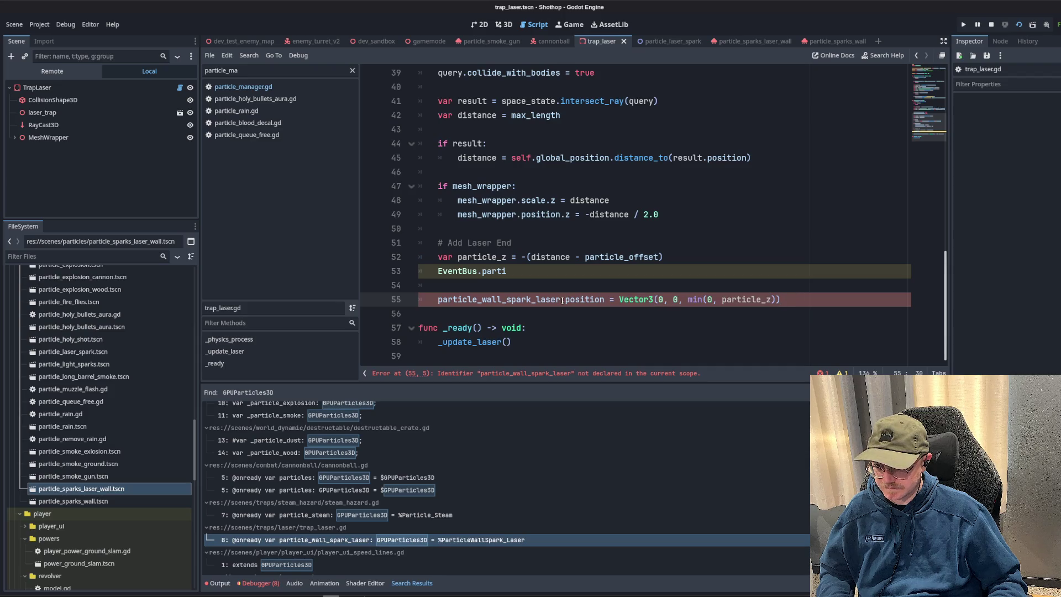
type("var")
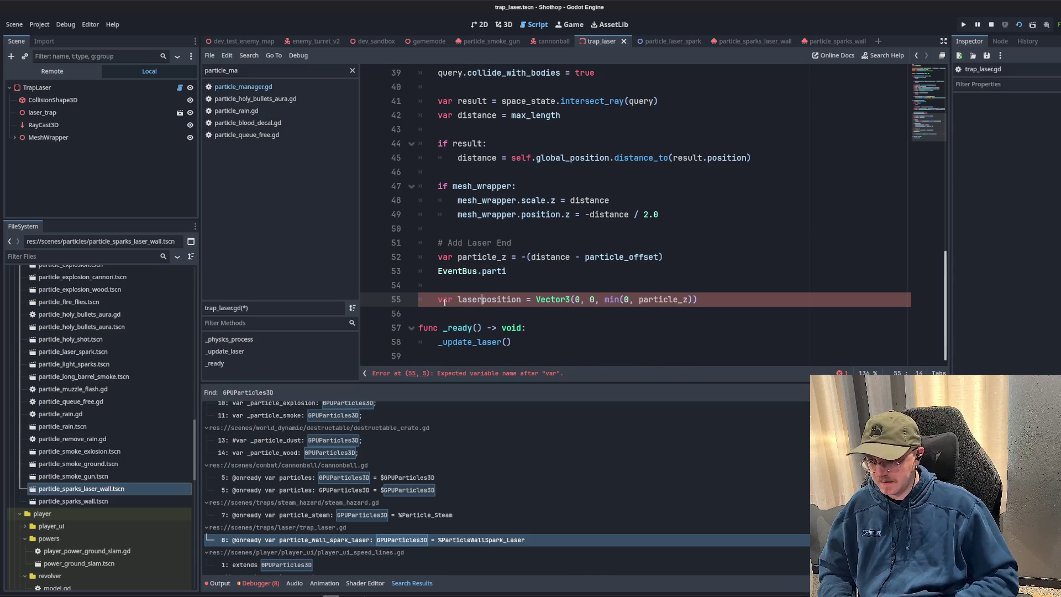
type("_")
key("alt+Up")
key("alt+Up")
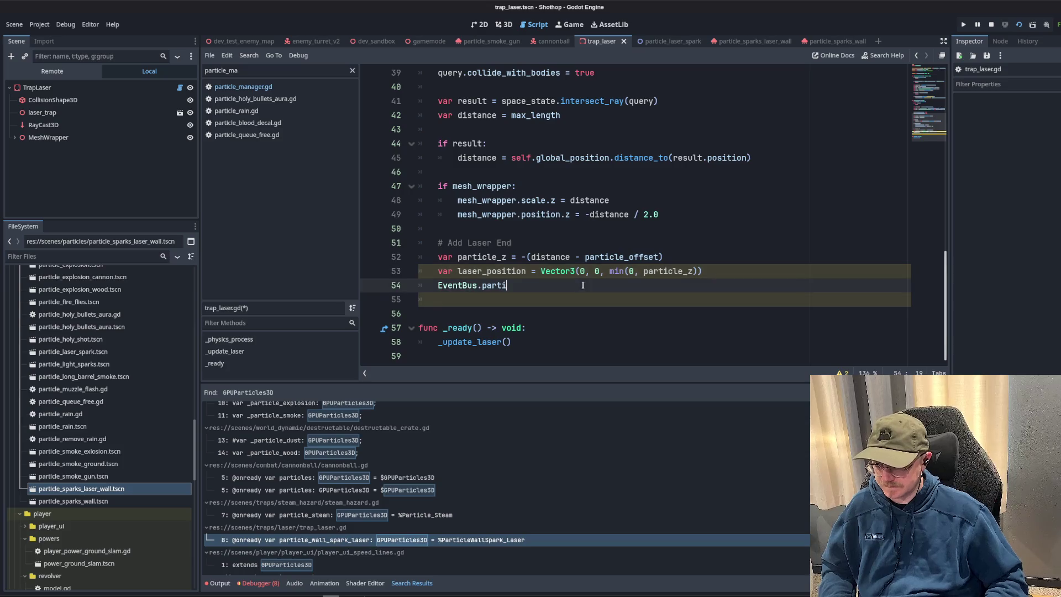
left_click(709, 271)
type(";")
- Complete EventBus.emit_particle_request(SPARKS_LASER_WALL, laser_position, Vector3.ZERO, false) and save the script
key("Down")
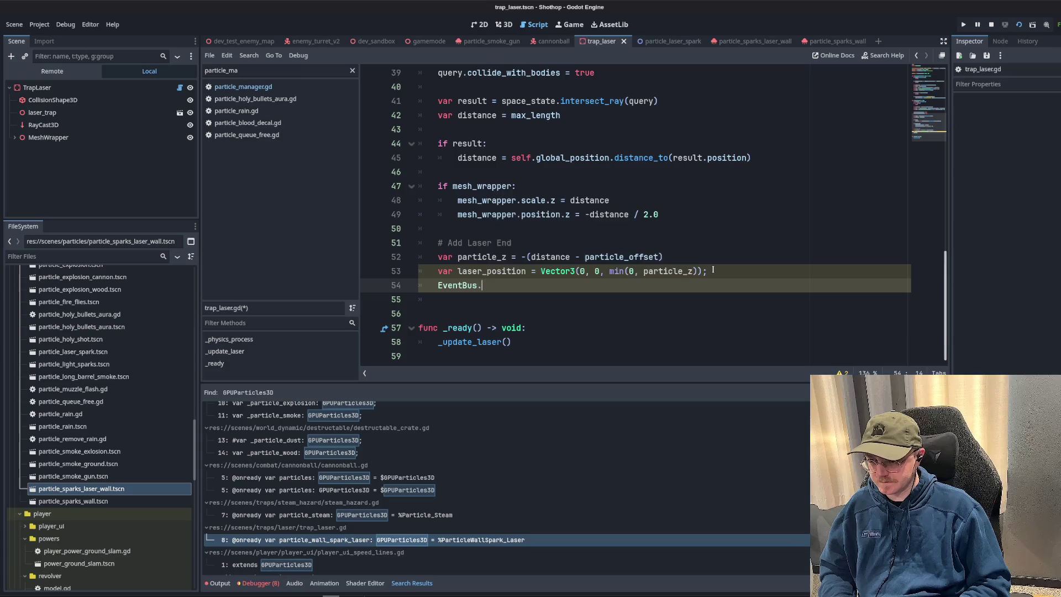
type("emit_par")
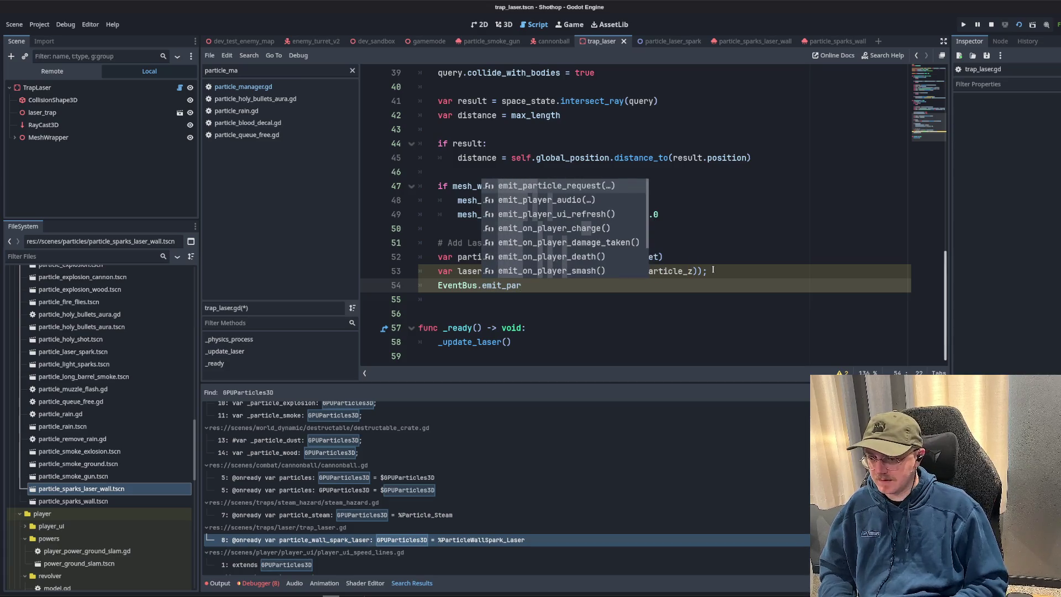
key("Return")
key("BackSpace")
type("ParticleManager.lase")
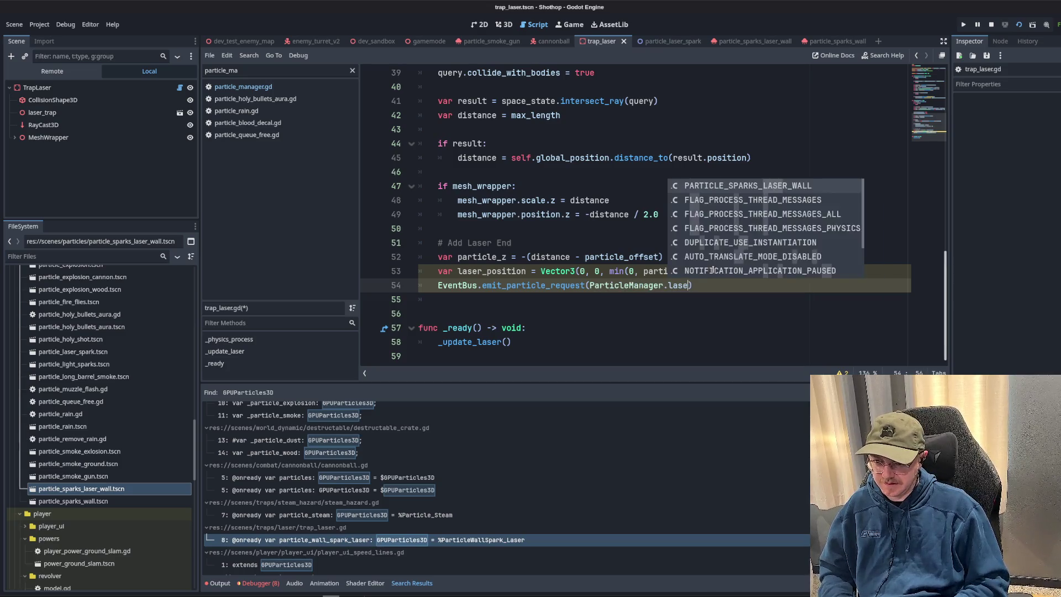
type("Particle")
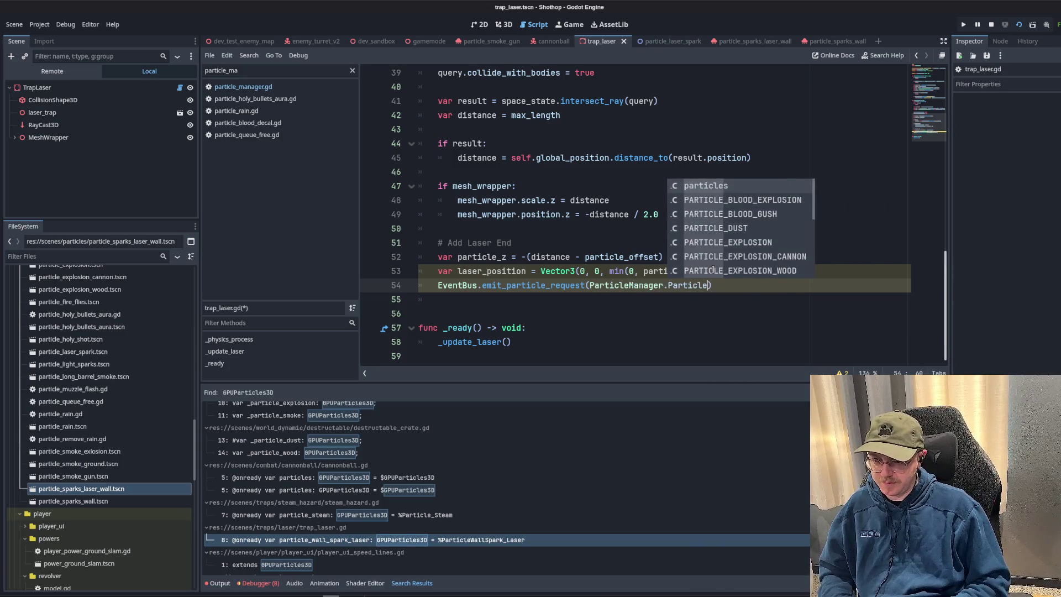
type("_TYPE.LASER")
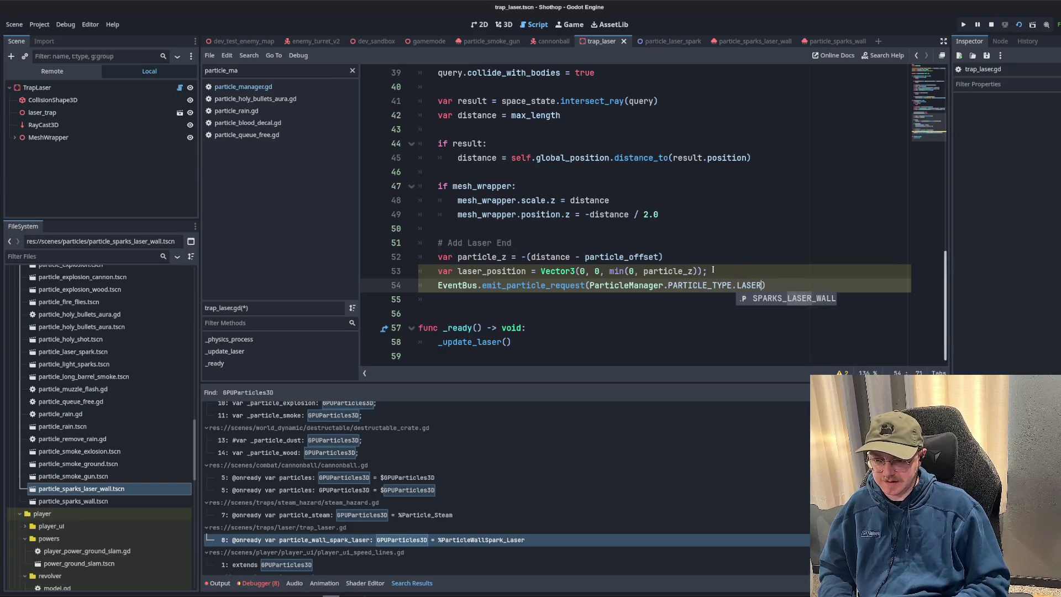
key("Return")
type(", la")
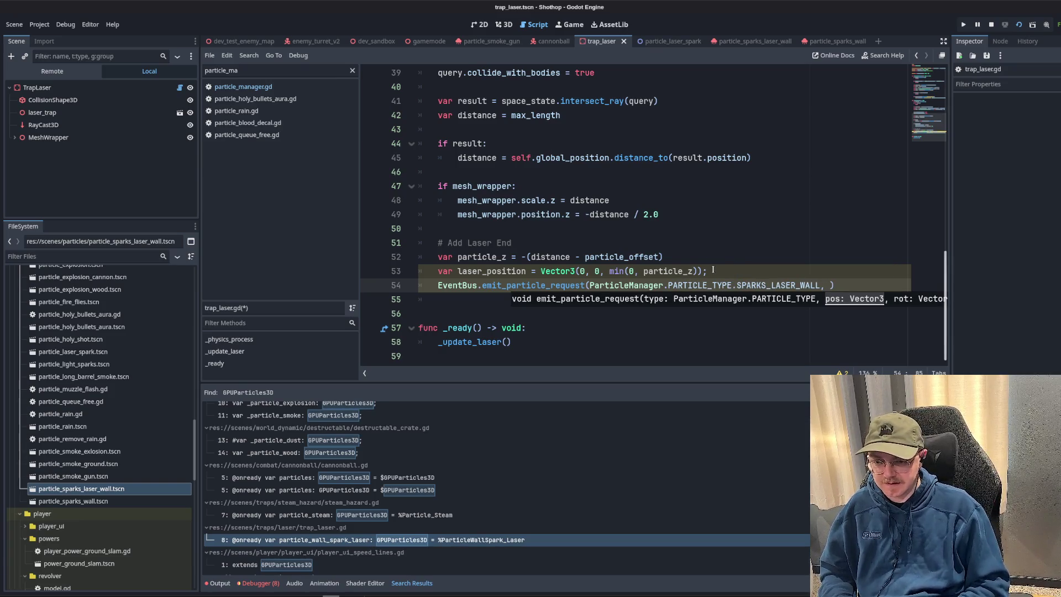
type("ser_posit")
key("Return")
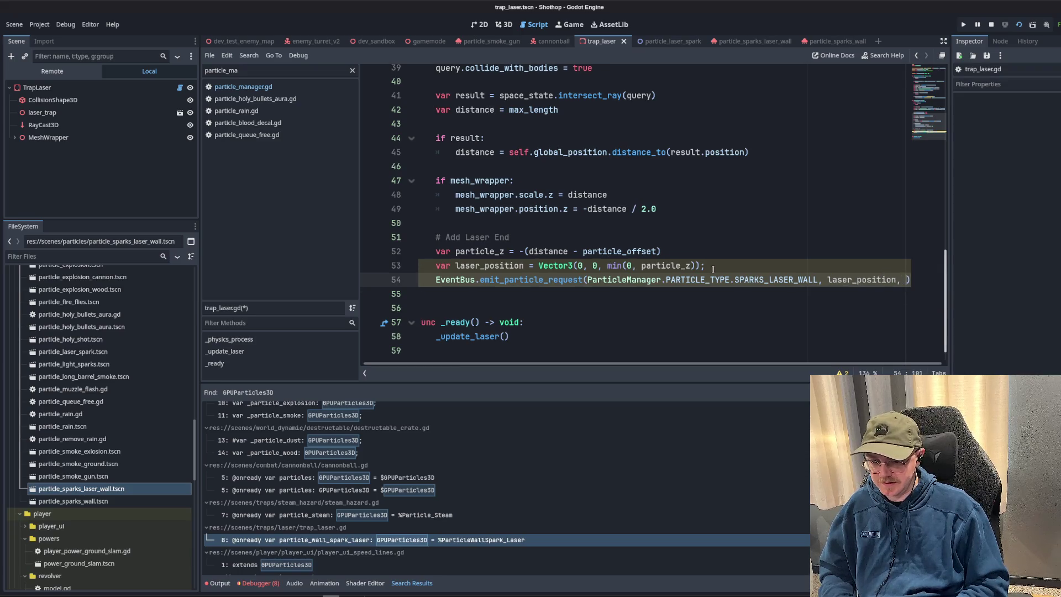
type(", Vector3.")
type("ZERO")
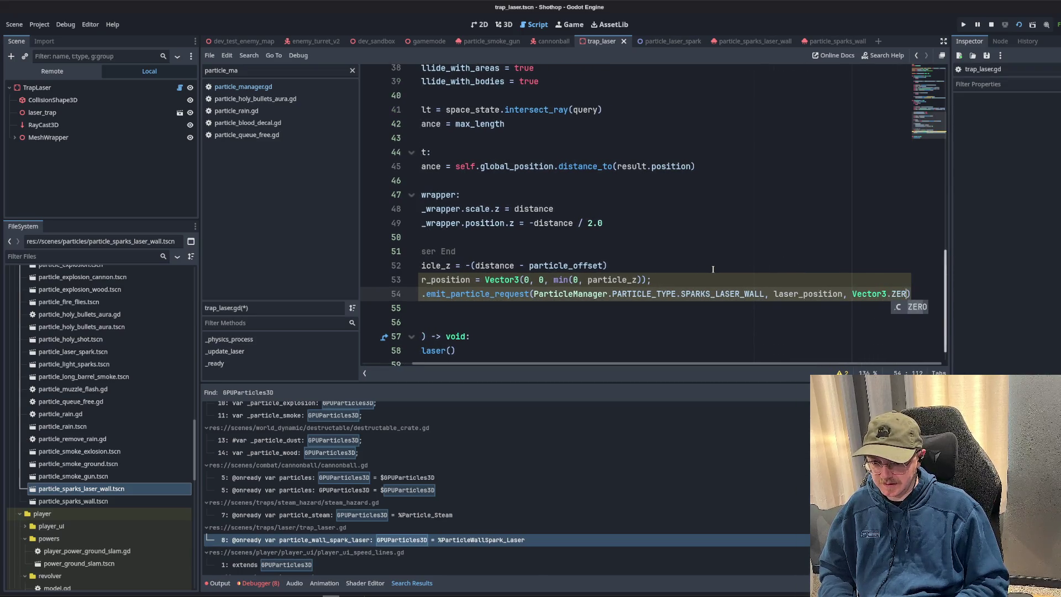
type(",fal")
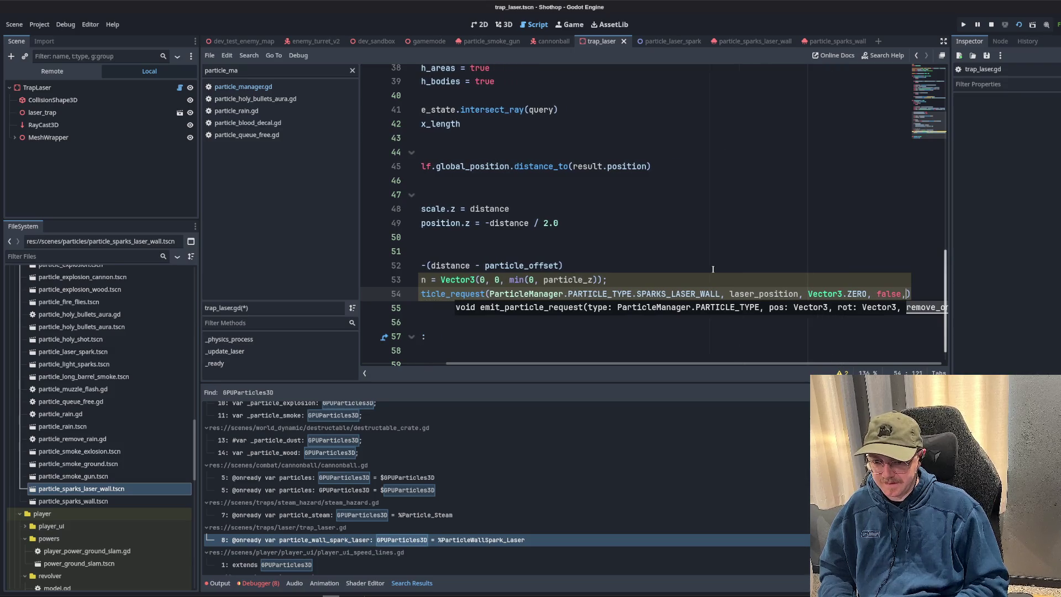
type("se,")
key("End")
key("Up")
key("Up")
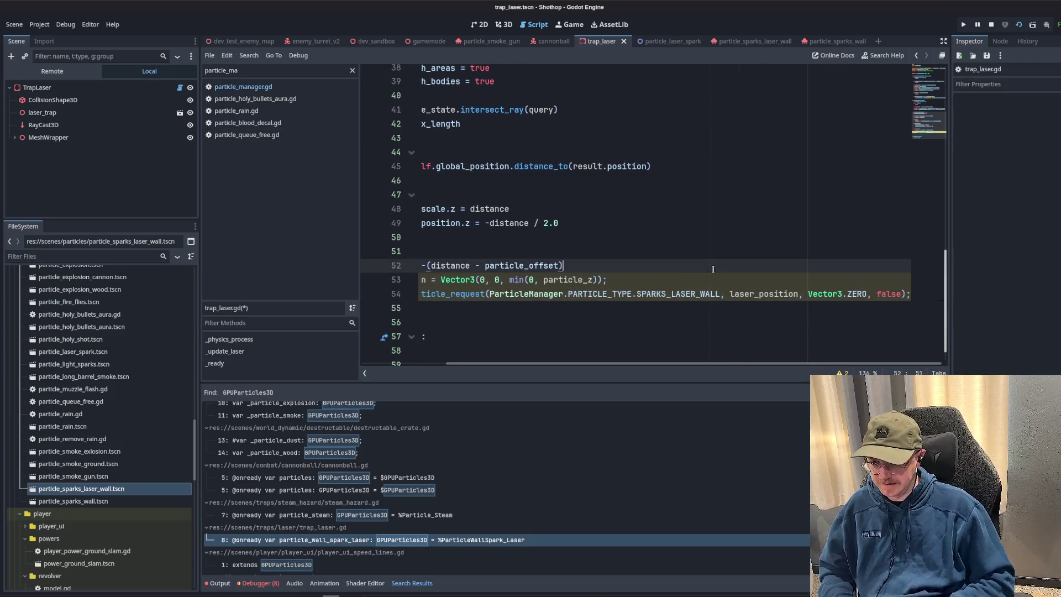
key("Up")
key("Up")
key("Up")
key("ctrl+s")
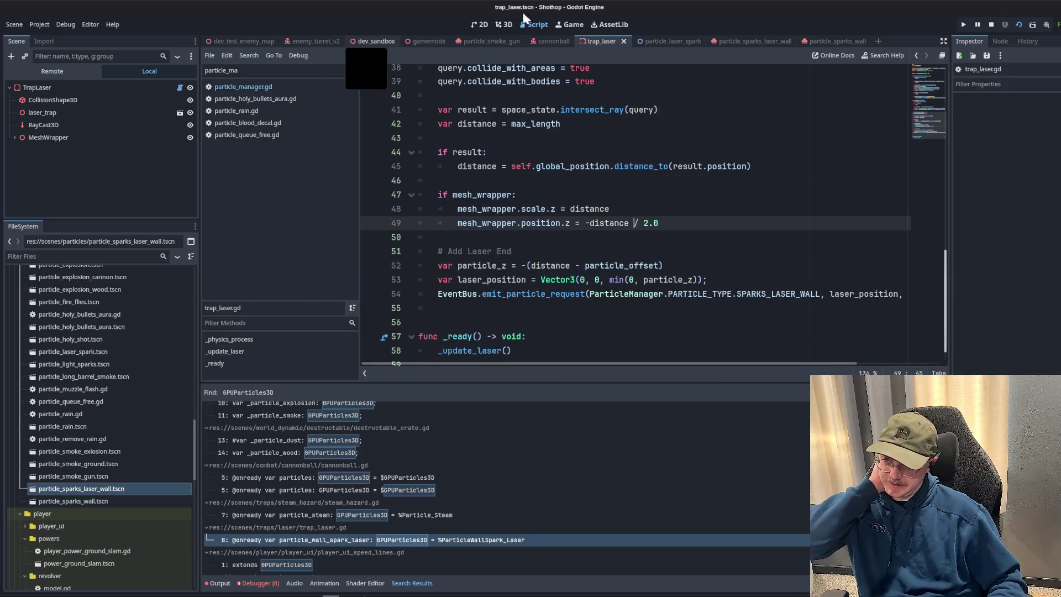
- Run the dev_sandbox scene, fire near the laser to test the sparks, then pause and stop the game
left_click(377, 41)
left_click(987, 28)
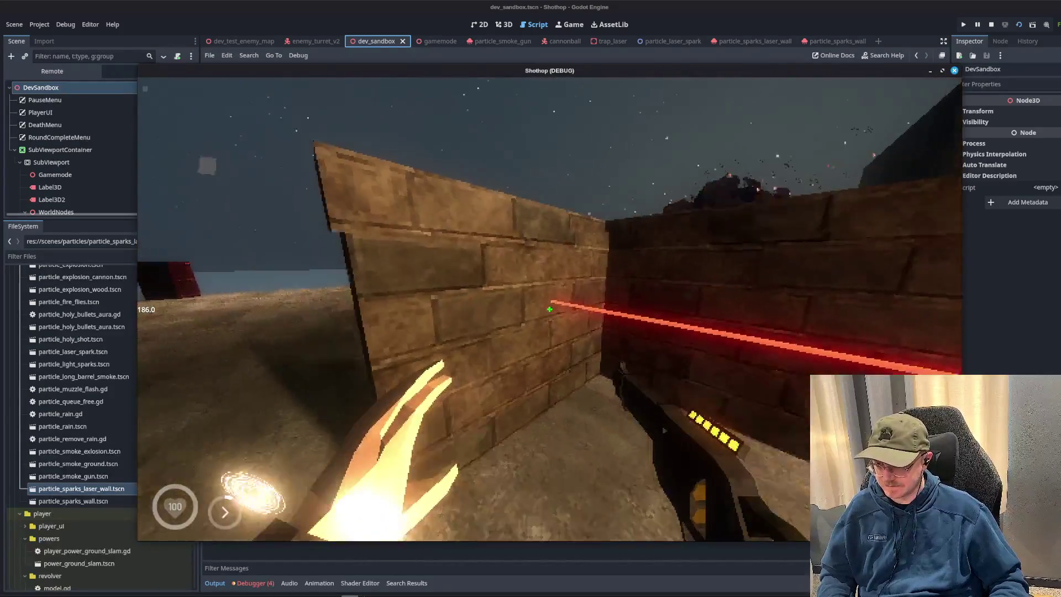
left_click(549, 310)
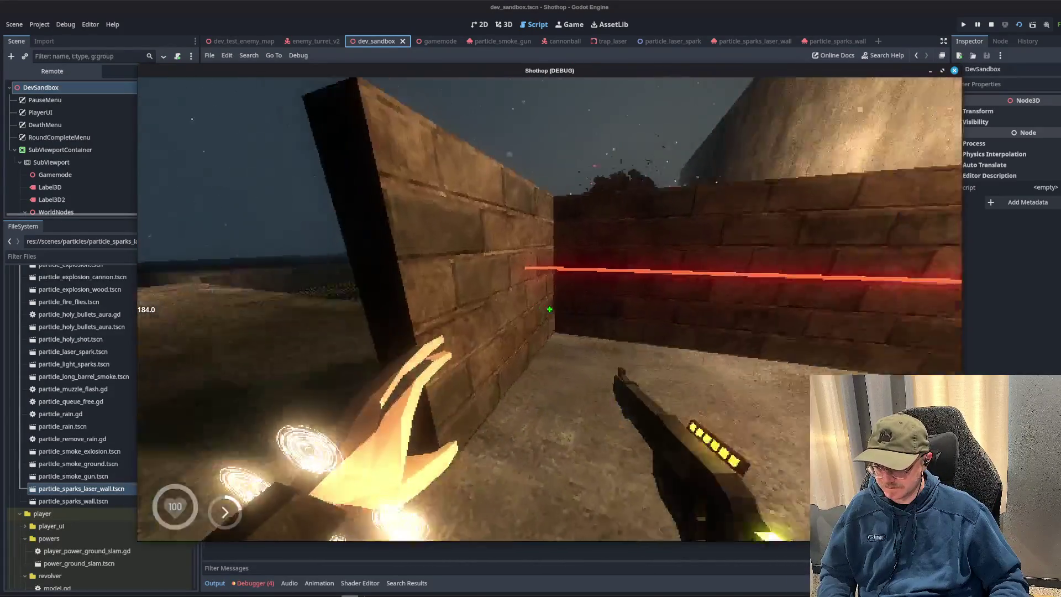
key("Escape")
key("F8")
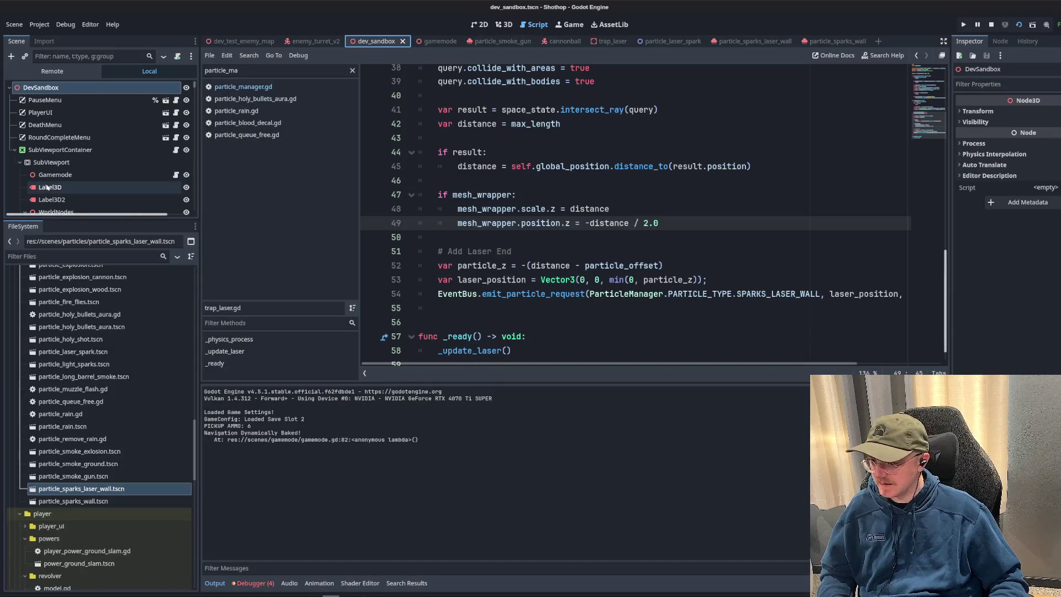
scroll(62, 208, "down", 2)
left_click_drag(58, 220, 57, 347)
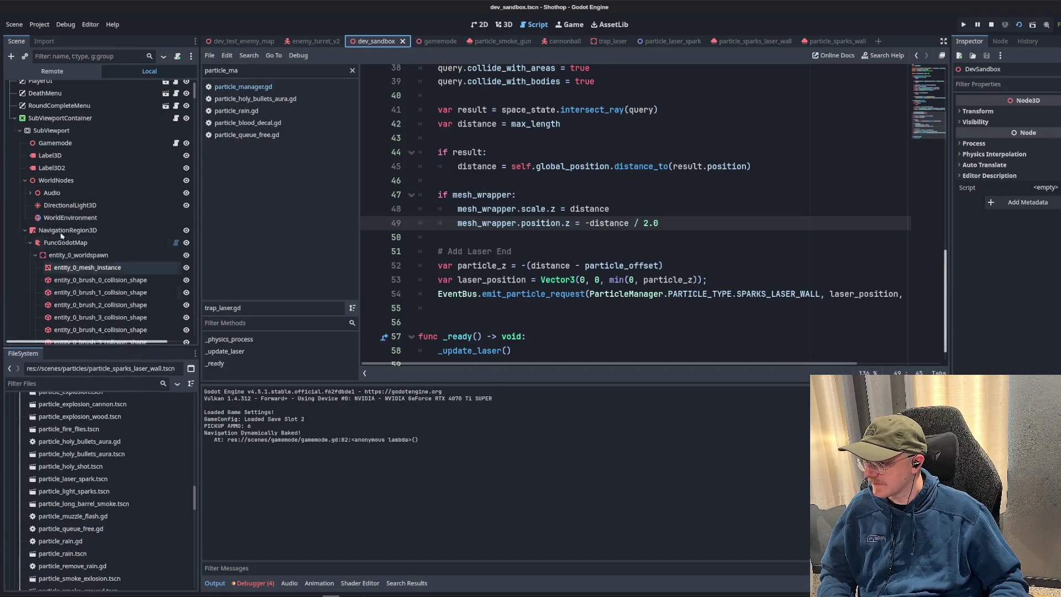
scroll(34, 86, "down", 3)
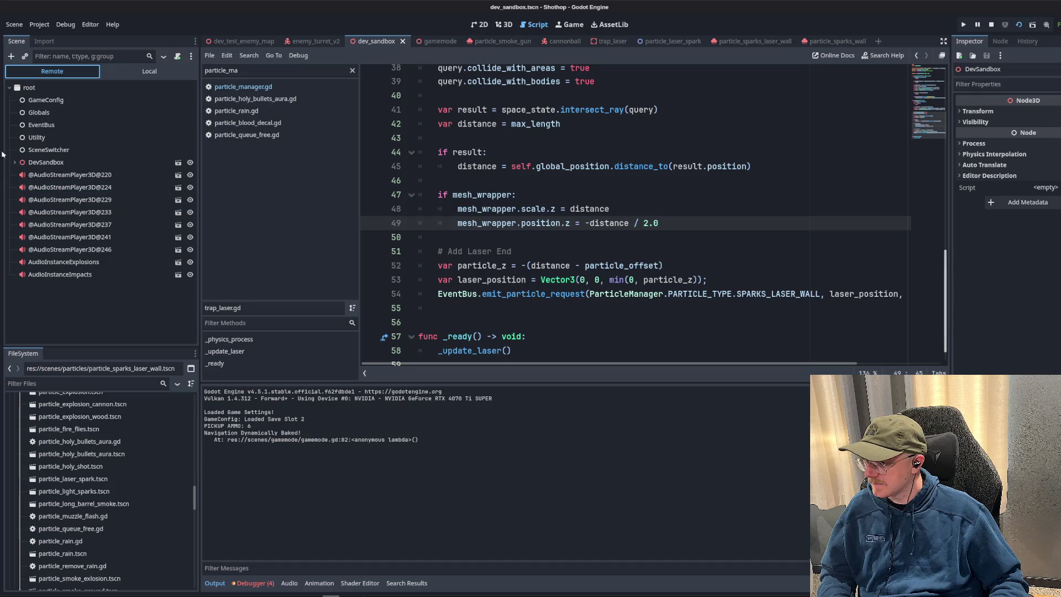
- In the Remote scene tree expand DevSandbox down to ParticleManager and select ParticleWallLaserSparks
left_click(14, 162)
left_click(21, 224)
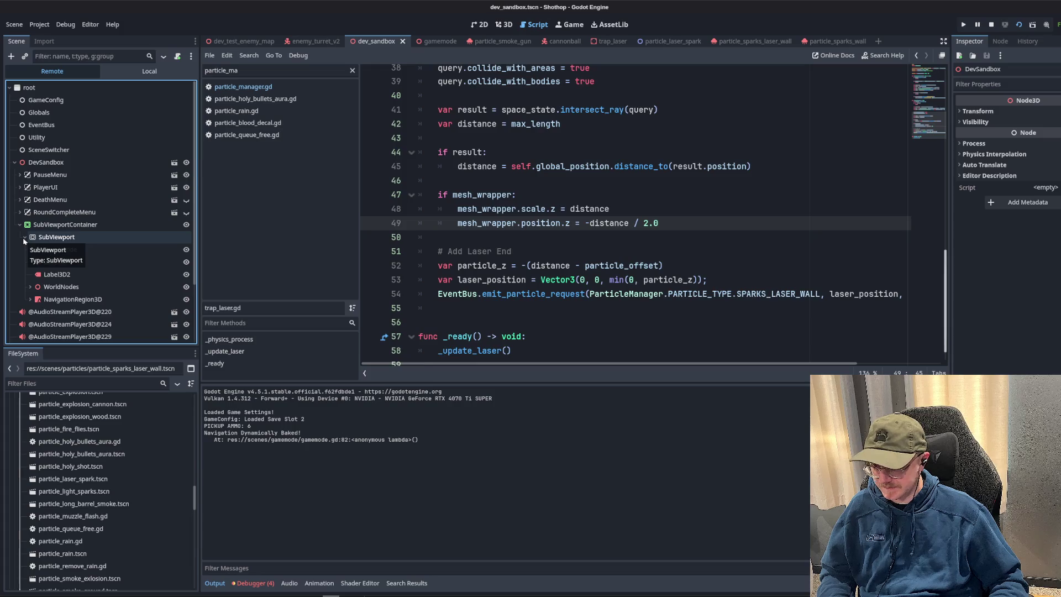
scroll(54, 220, "down", 2)
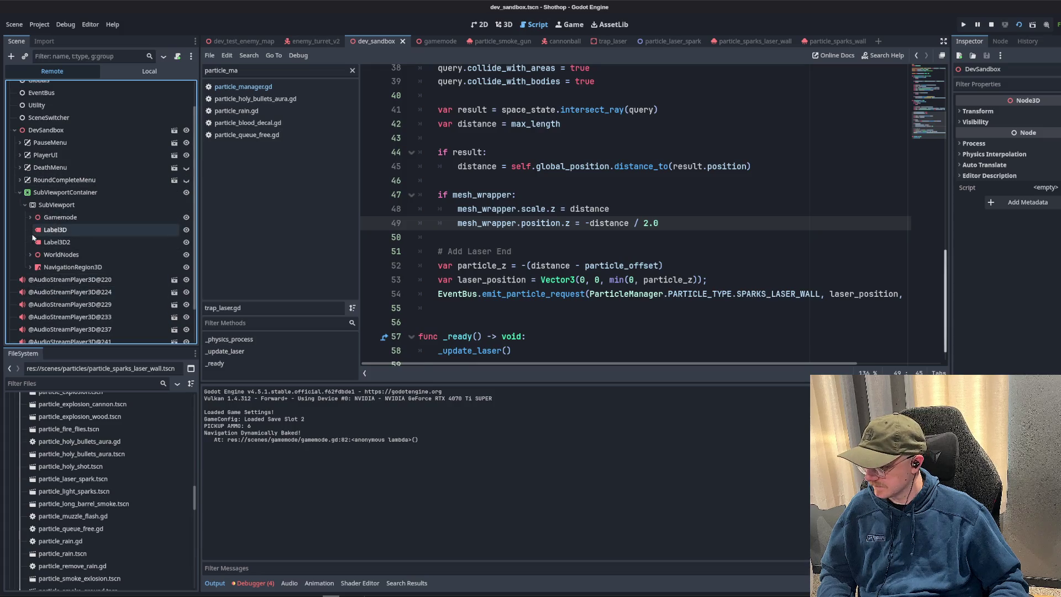
left_click(29, 217)
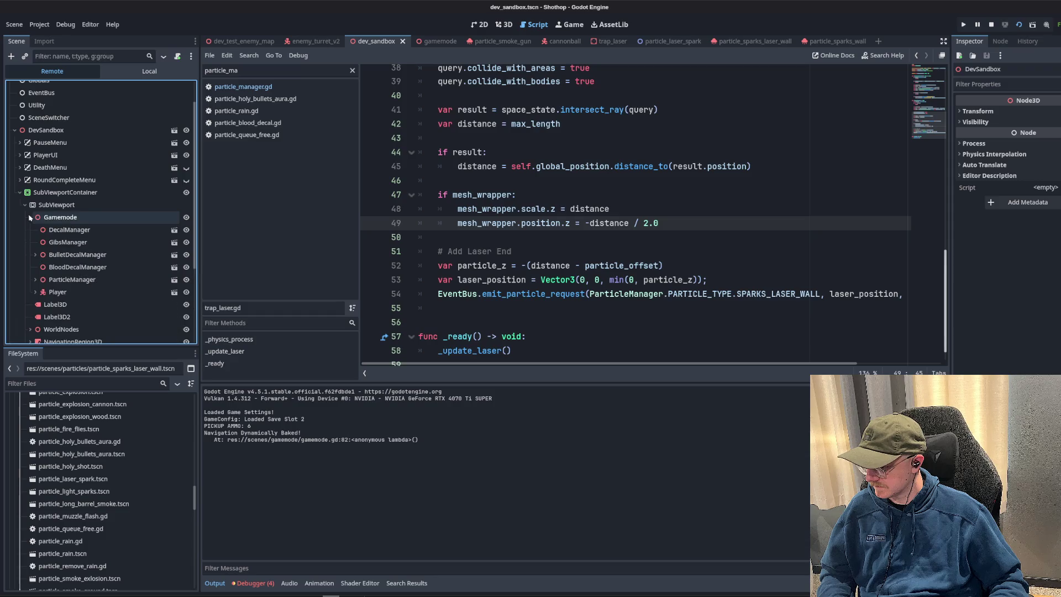
scroll(30, 217, "down", 2)
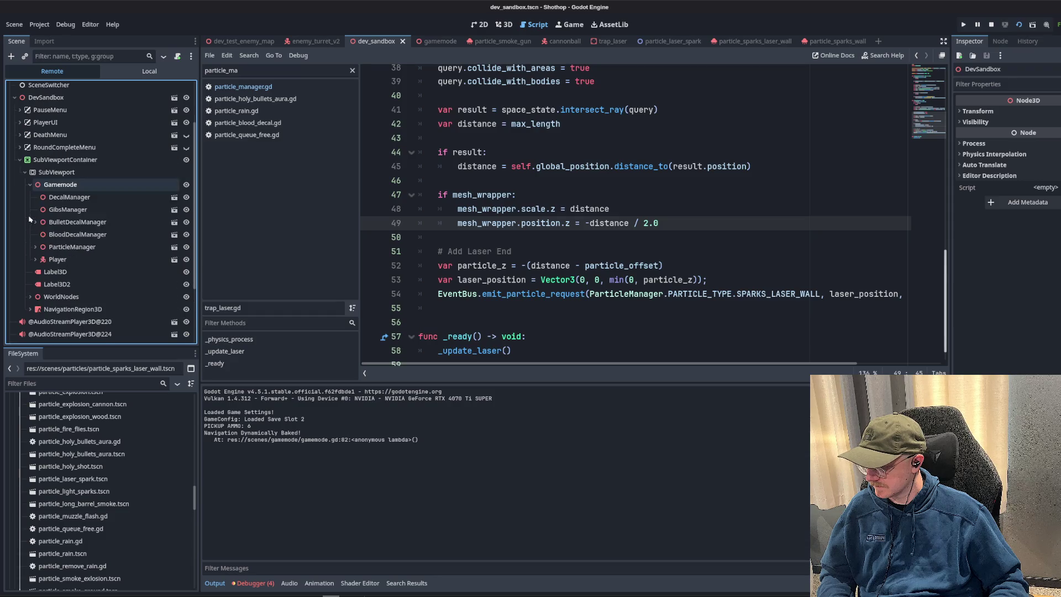
left_click(35, 247)
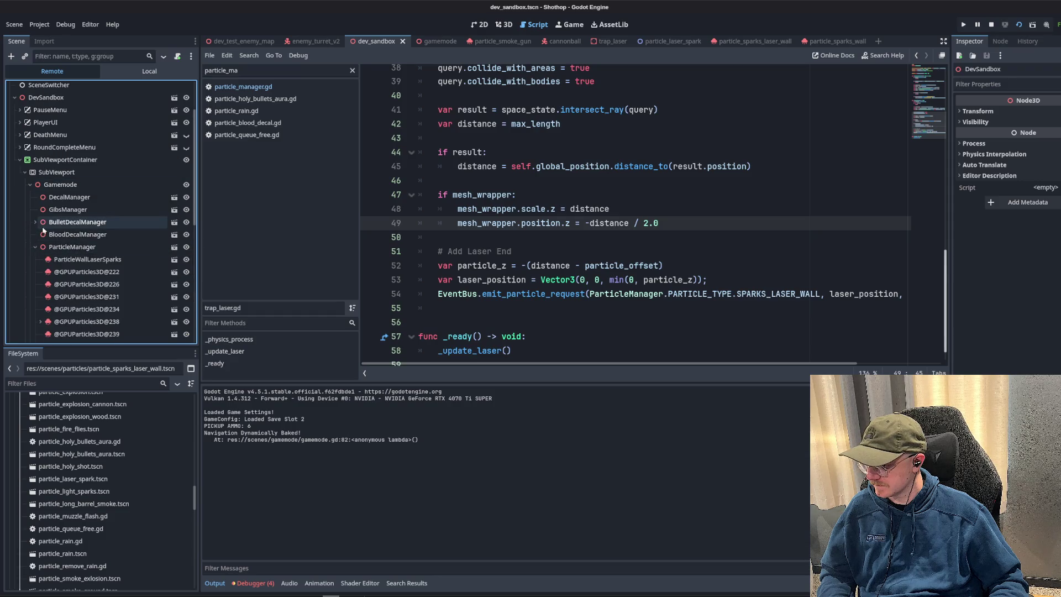
left_click(75, 260)
- Resume the running game briefly to spawn particles, pause it again and return to the editor
key("alt+Tab")
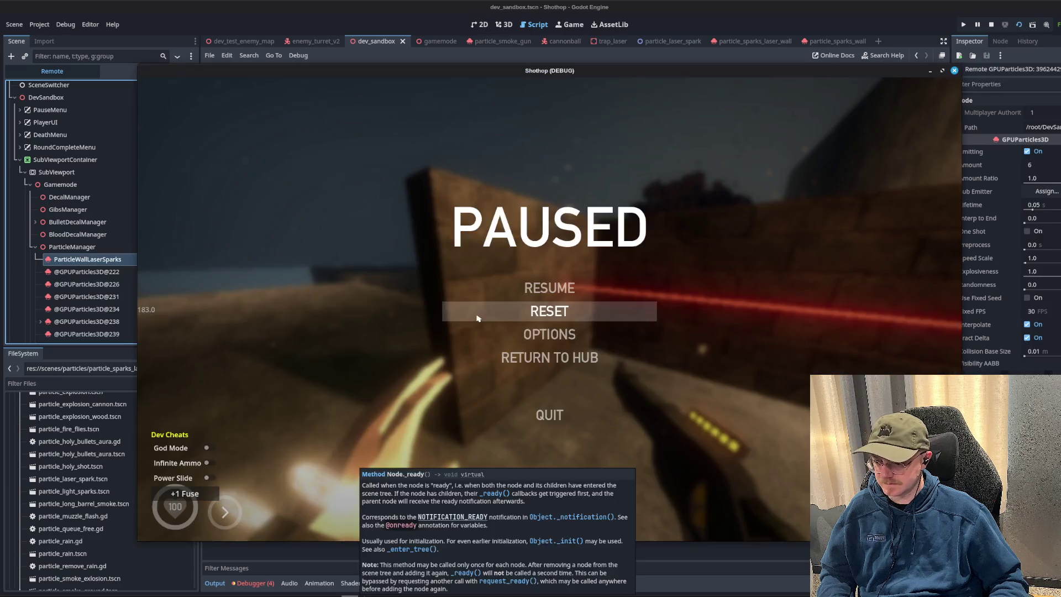
key("Escape")
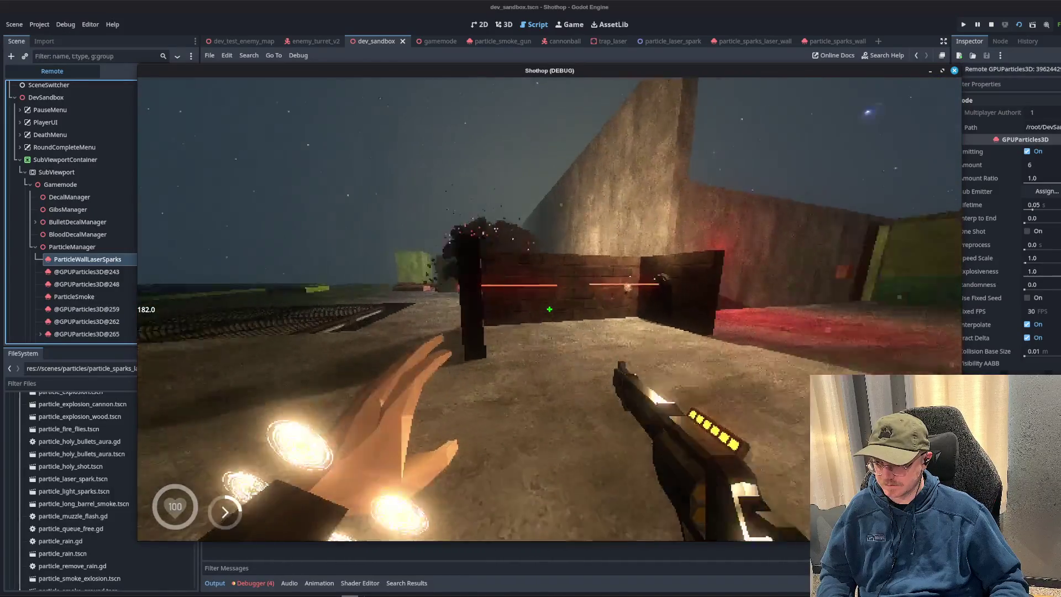
key("Escape")
key("alt+Tab")
scroll(1008, 250, "down", 5)
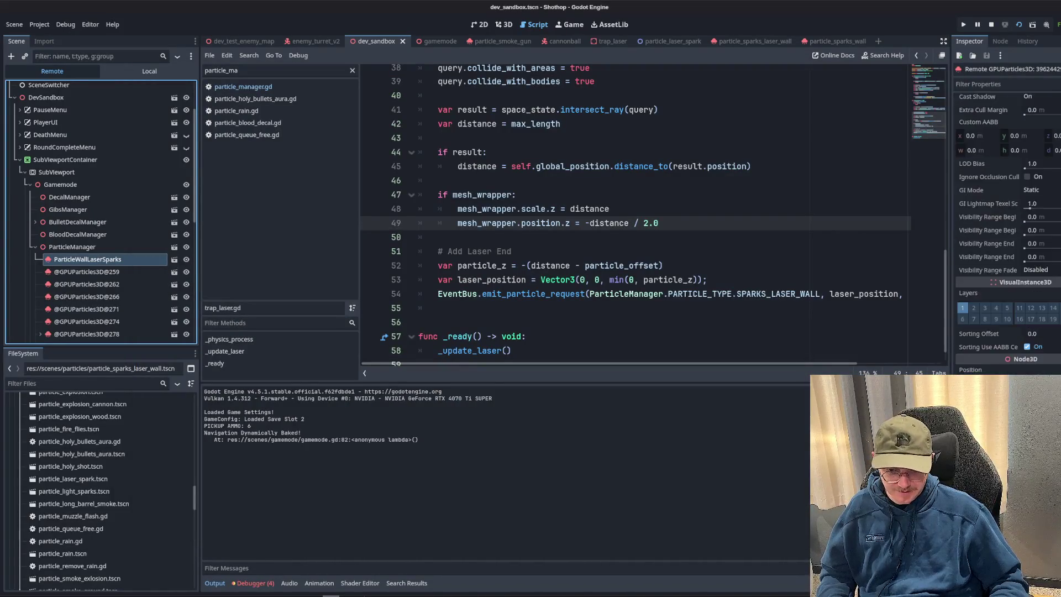
scroll(1007, 249, "down", 5)
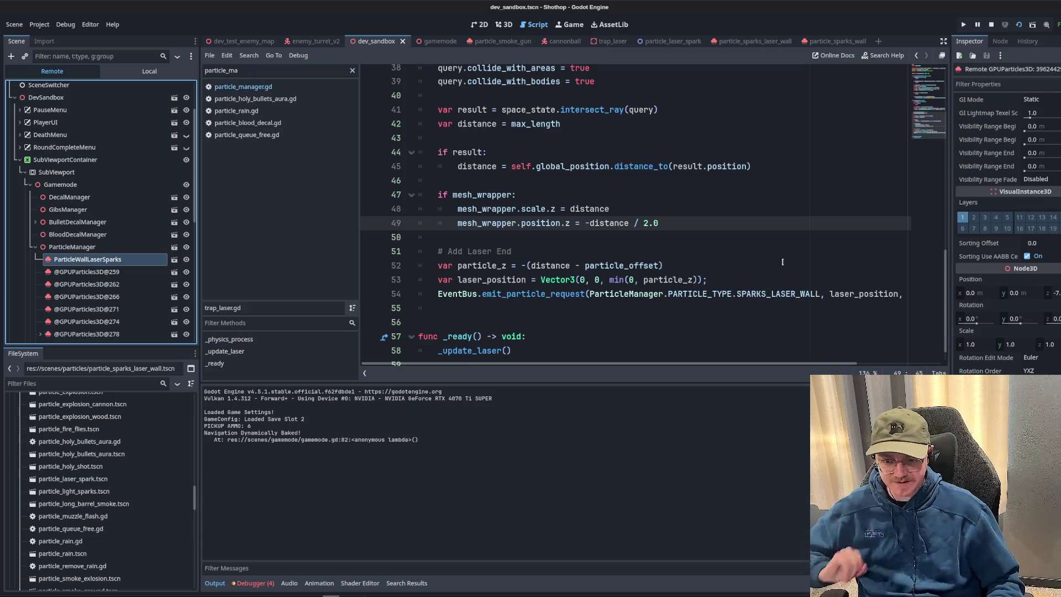
left_click(688, 308)
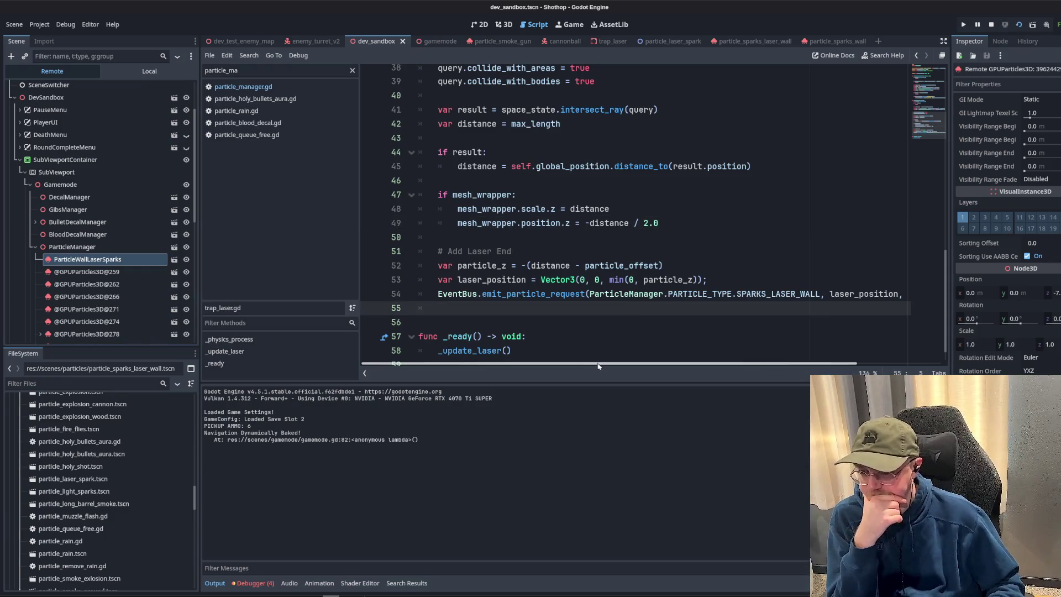
scroll(600, 352, "right", 3)
scroll(907, 370, "left", 3)
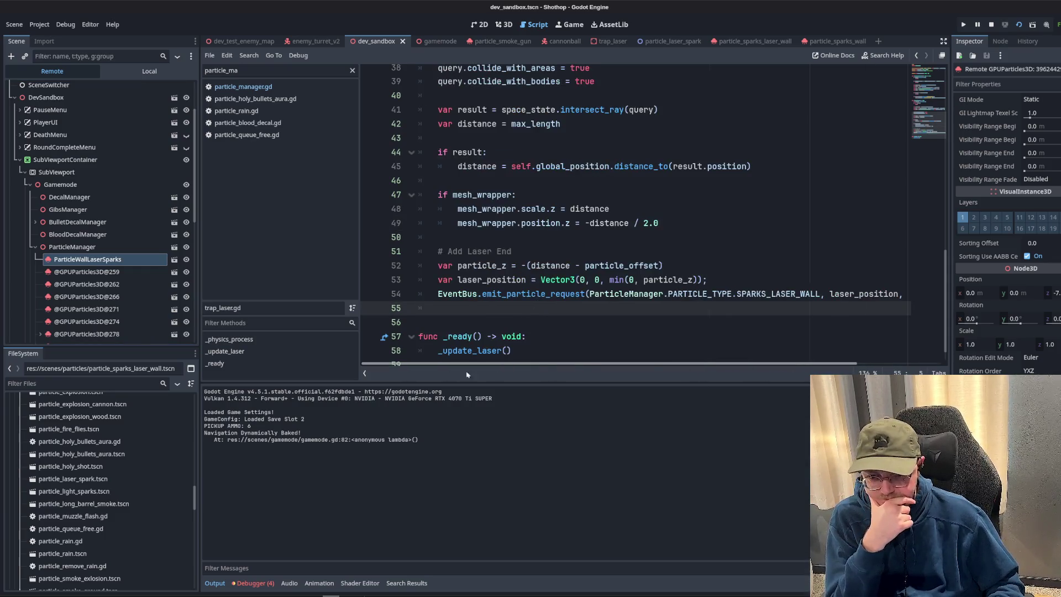
scroll(907, 371, "right", 3)
left_click_drag(942, 366, 522, 371)
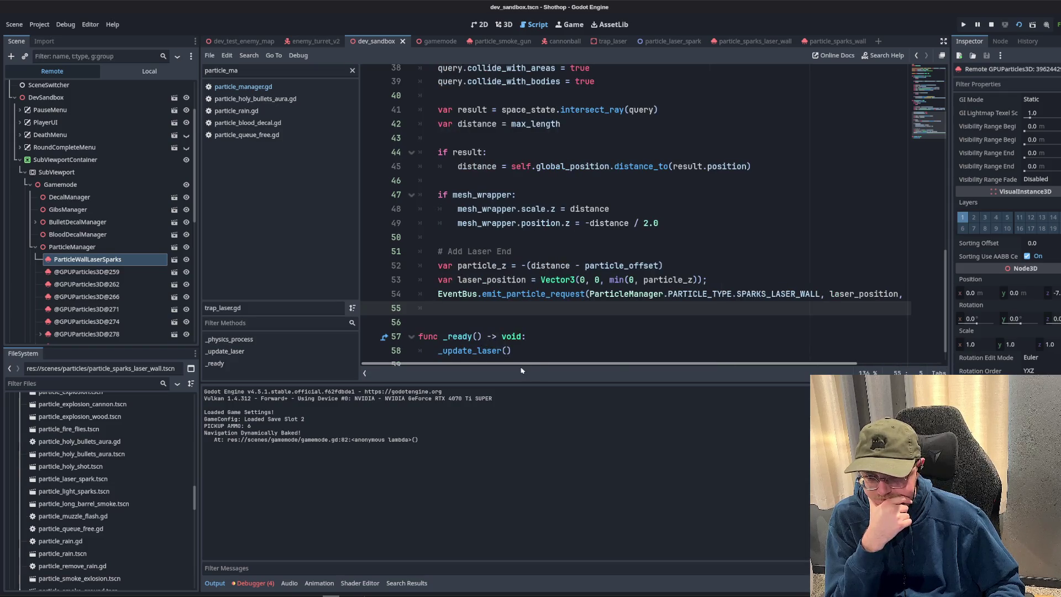
left_click(495, 251)
scroll(977, 257, "up", 5)
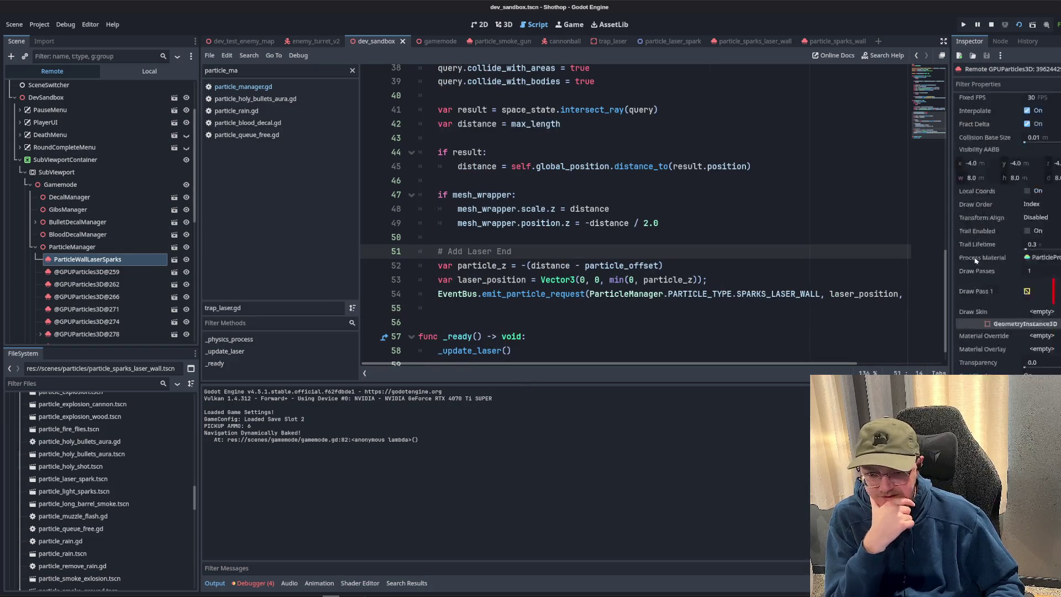
scroll(977, 259, "up", 5)
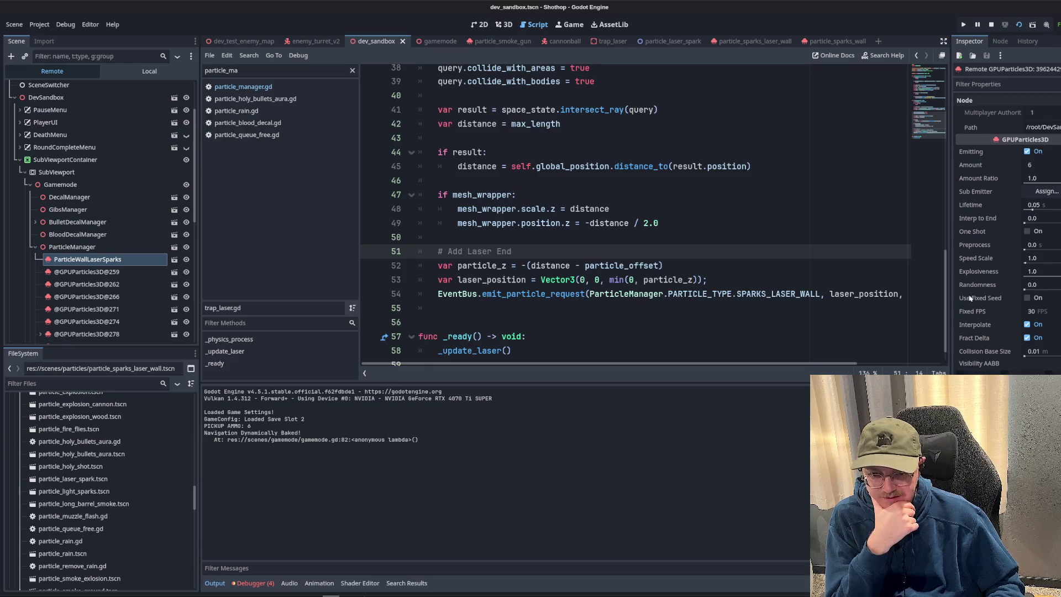
scroll(970, 298, "down", 5)
scroll(979, 314, "down", 5)
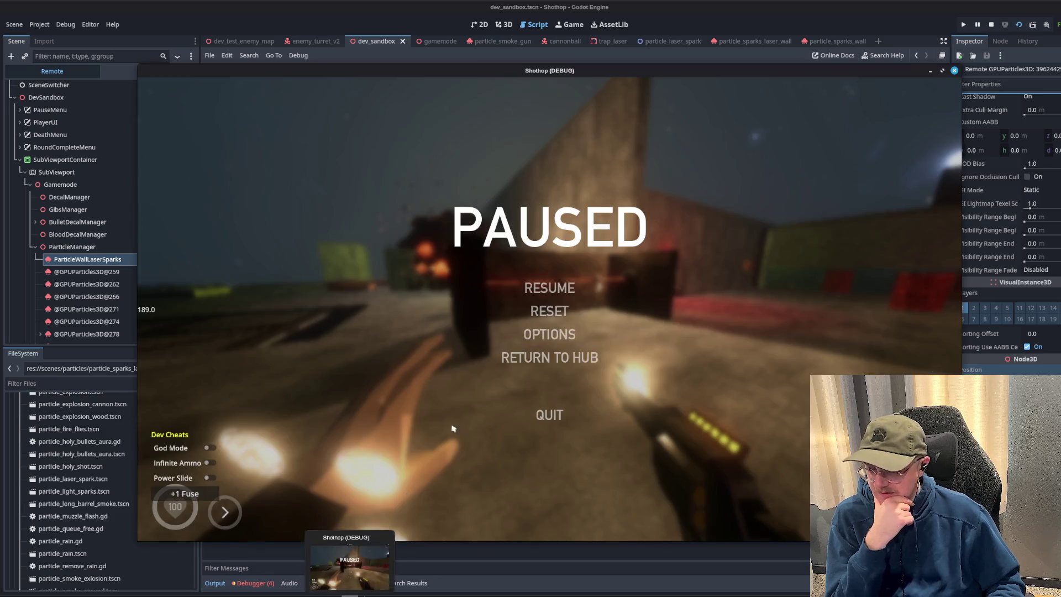
key("alt+Tab")
left_click(548, 288)
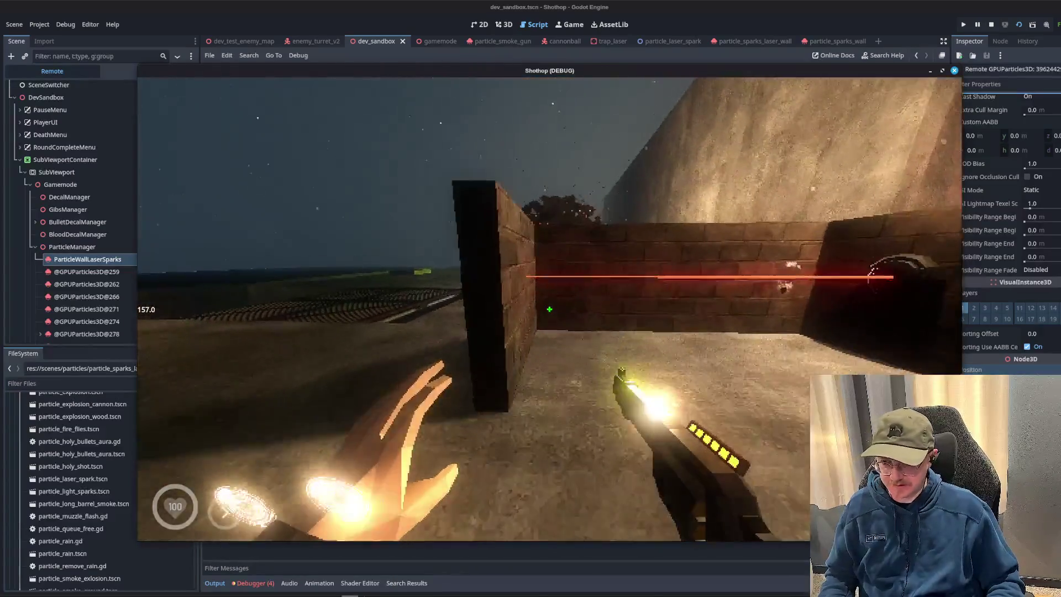
key("w")
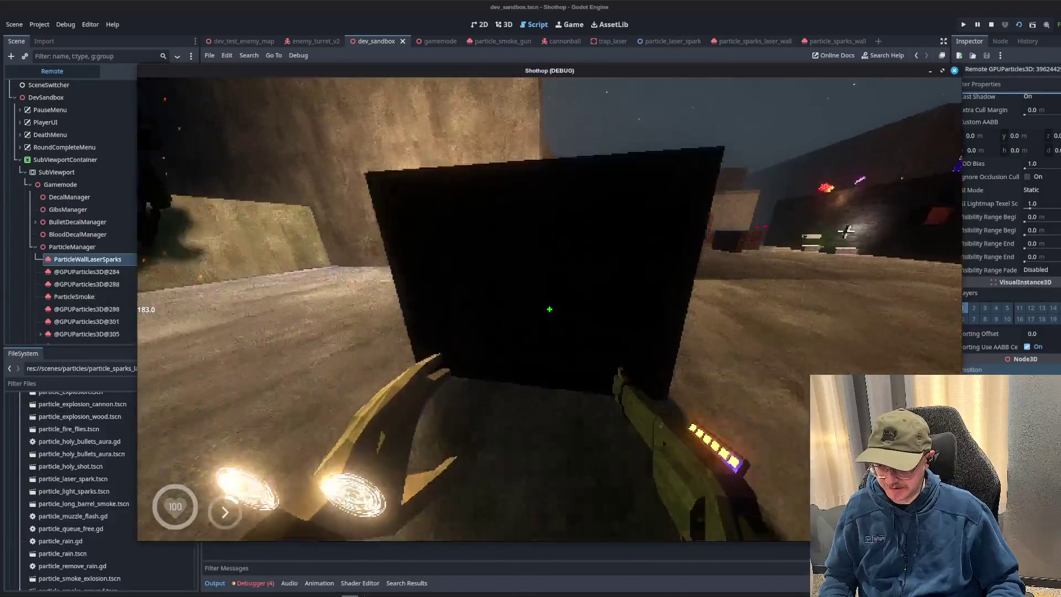
key("w")
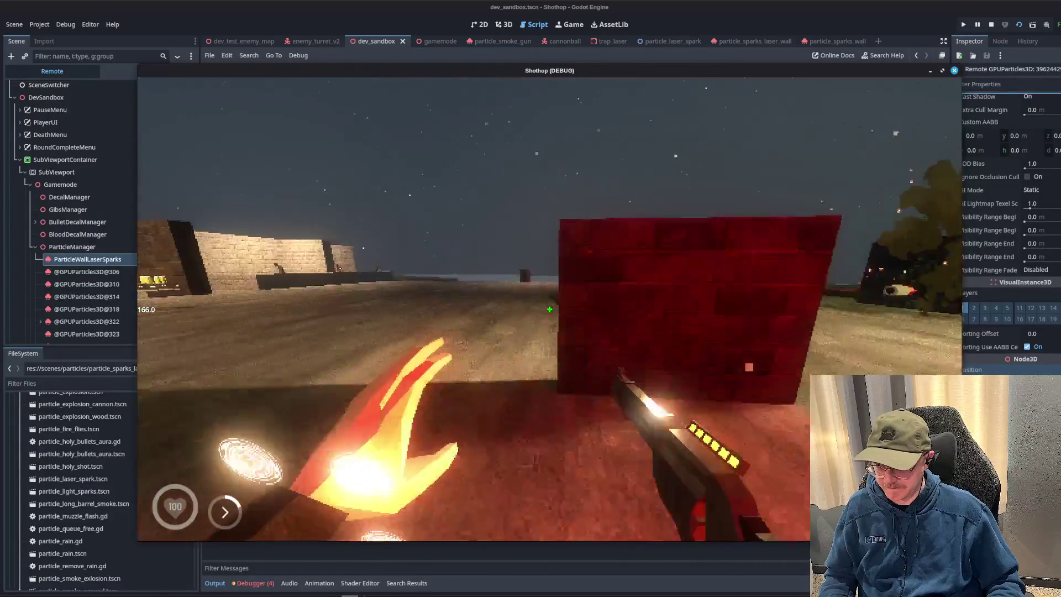
key("w")
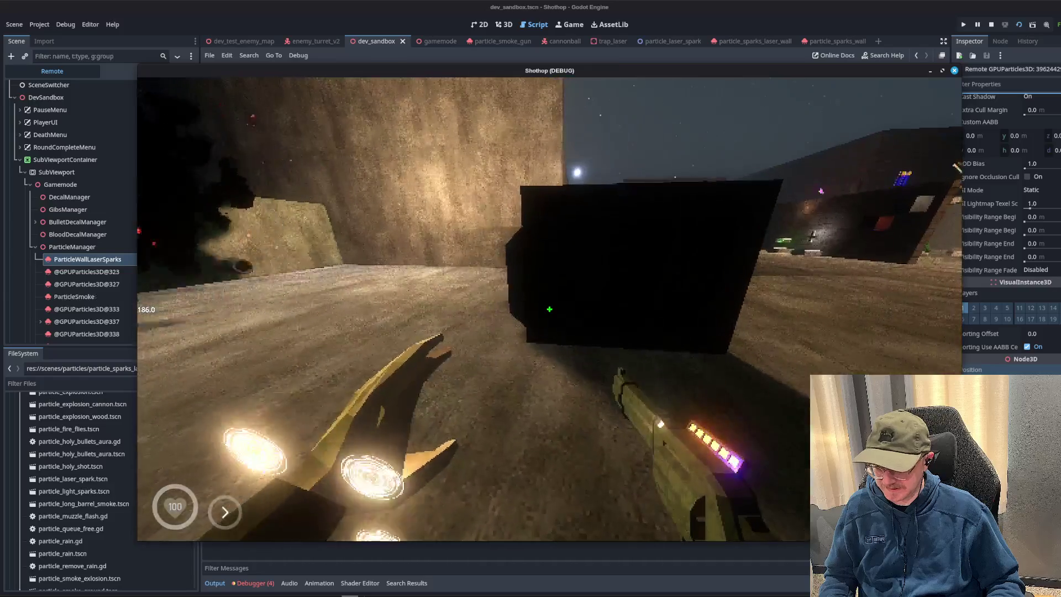
key("w")
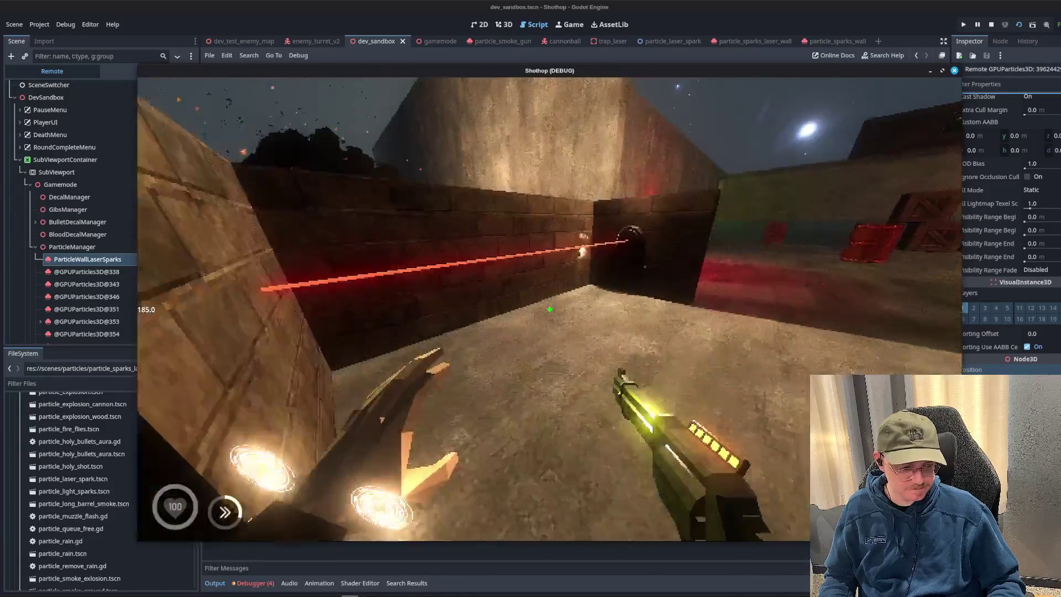
key("w")
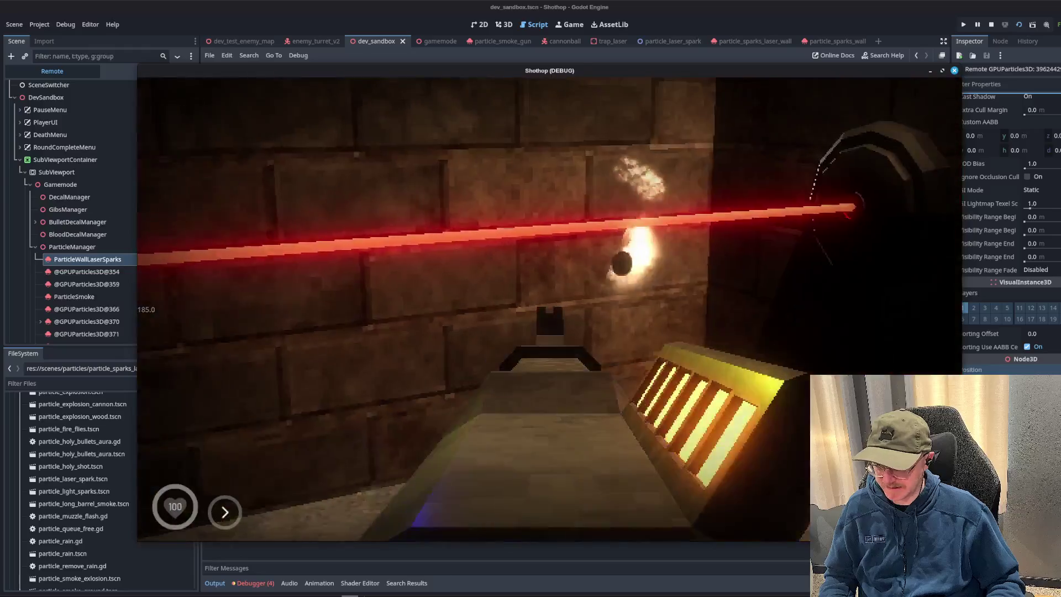
key("w")
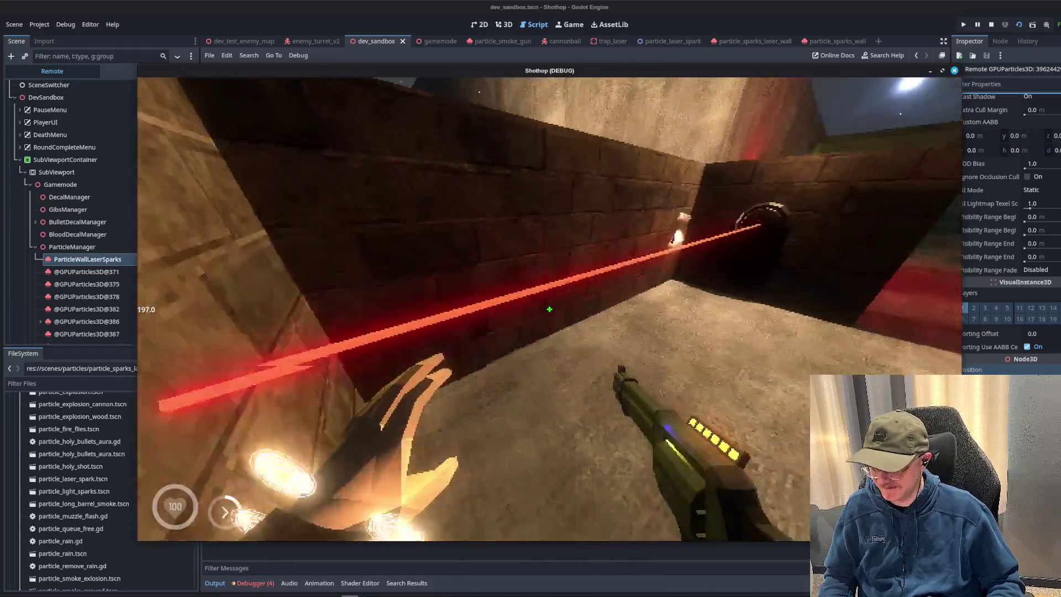
- Stop the game and jump from SPARKS_LASER_WALL in trap_laser.gd to its definition in particle_manager.gd
key("F8")
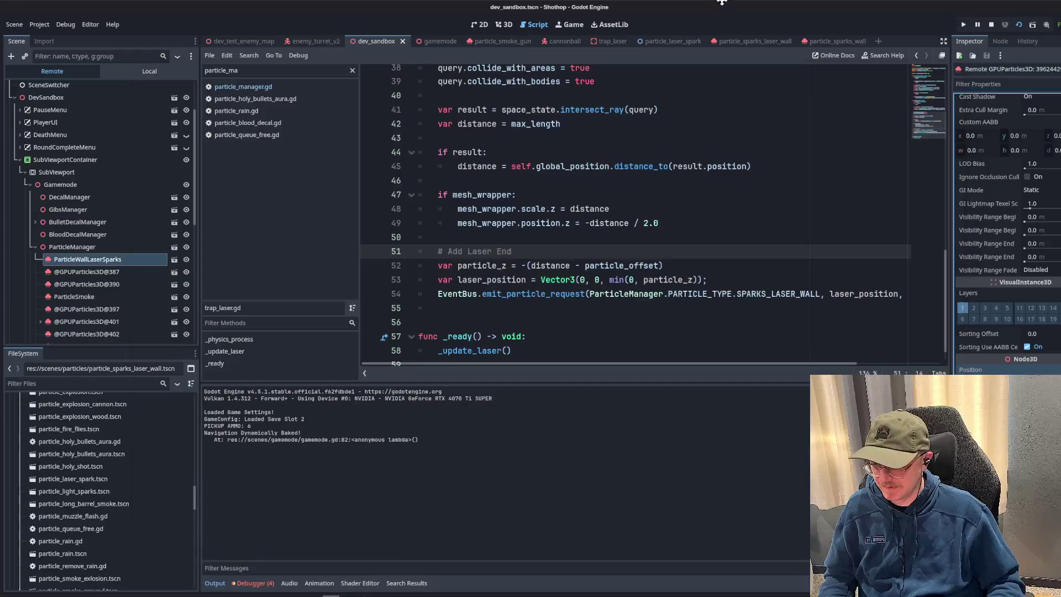
scroll(1008, 233, "down", 3)
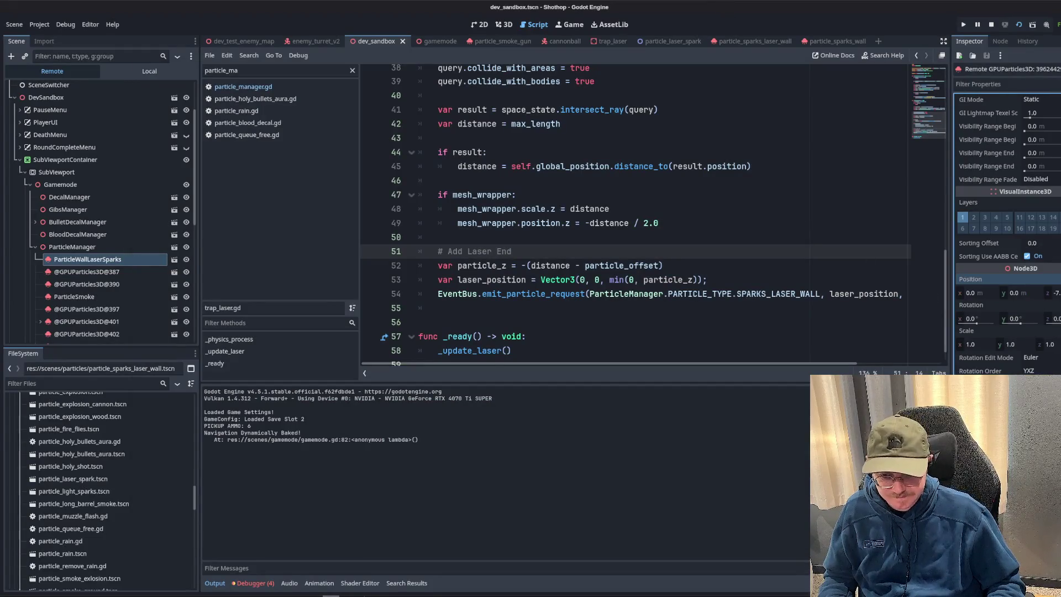
scroll(1008, 224, "up", 4)
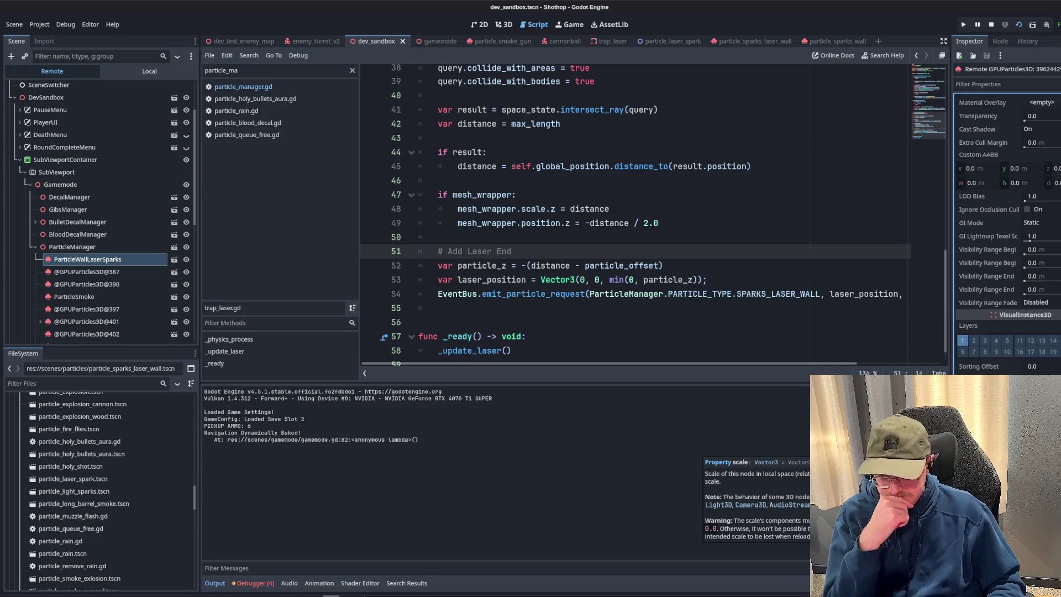
scroll(1007, 233, "up", 4)
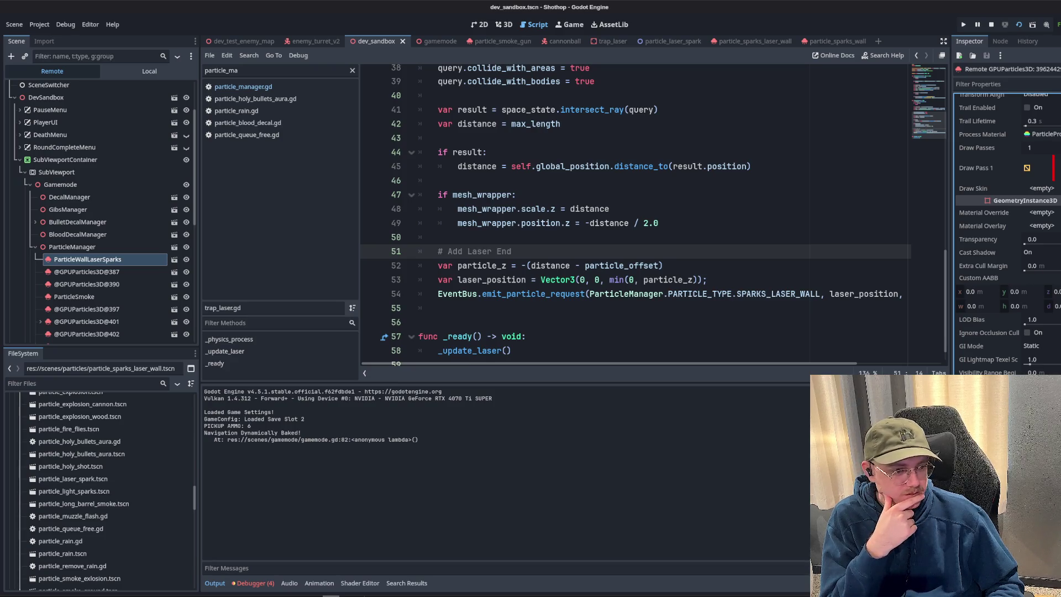
key("Down")
key("Down")
key("Down")
key("Up")
key("Up")
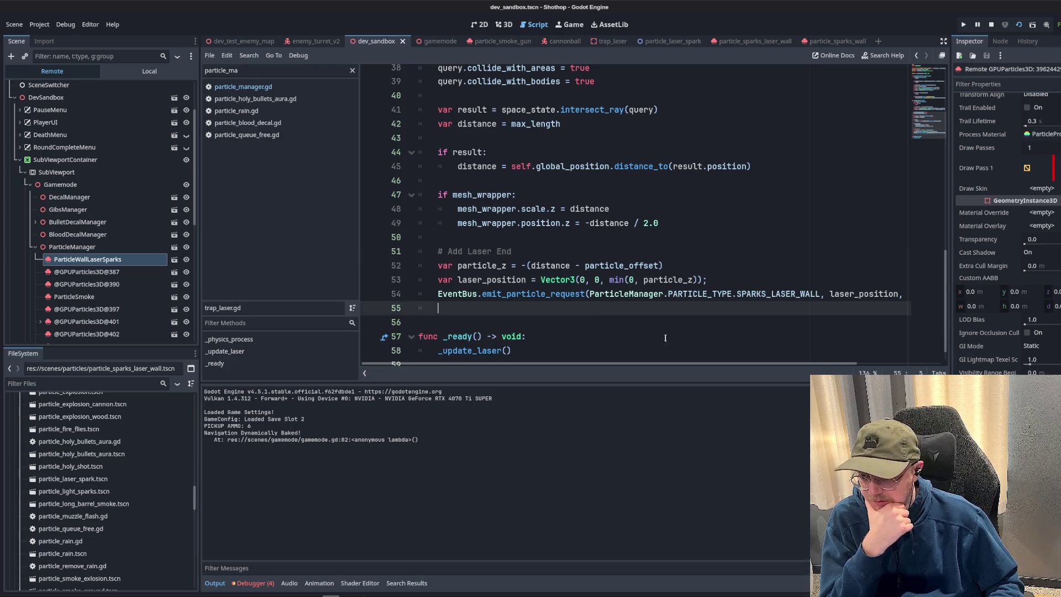
double_click(794, 294)
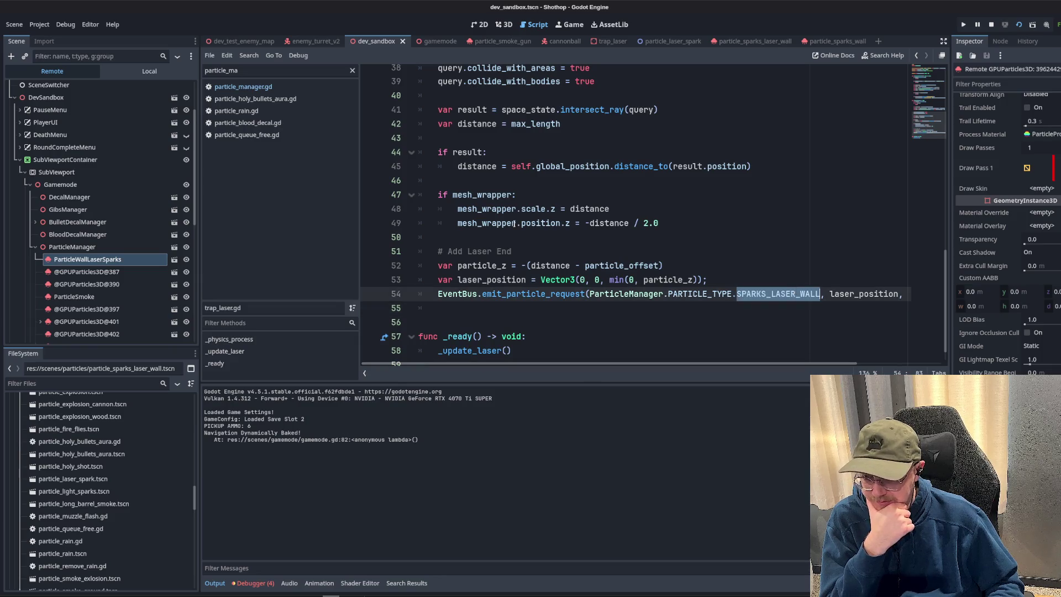
left_click(256, 98)
scroll(496, 256, "up", 10)
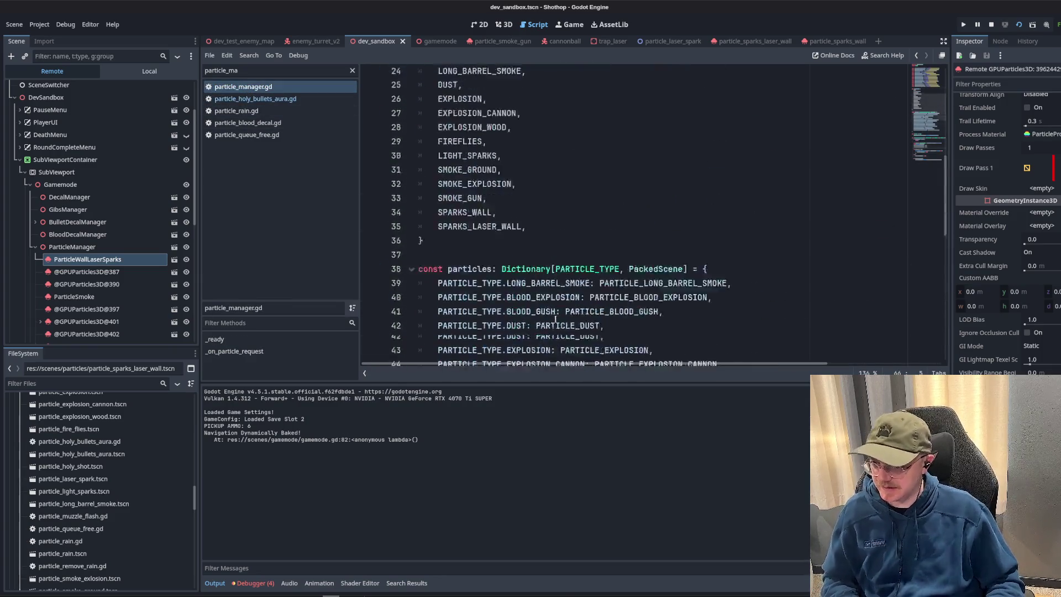
scroll(539, 282, "down", 4)
- Open the SPARKS_LASER_WALL preload scene, view it in 3D, and return to particle_manager.gd
double_click(548, 300)
scroll(618, 326, "up", 4)
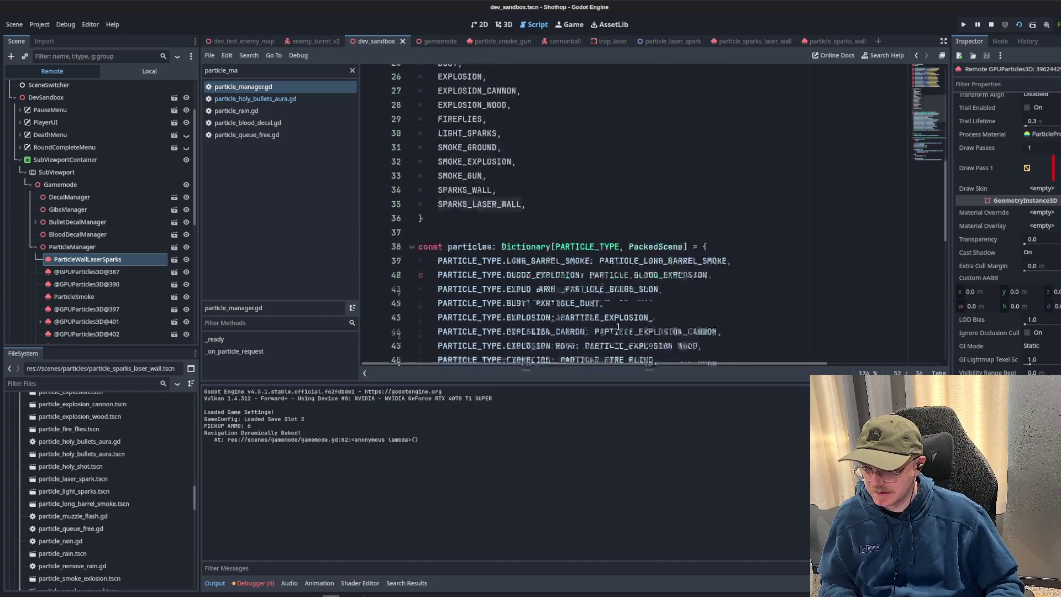
scroll(614, 325, "up", 4)
left_click(658, 157, "ctrl")
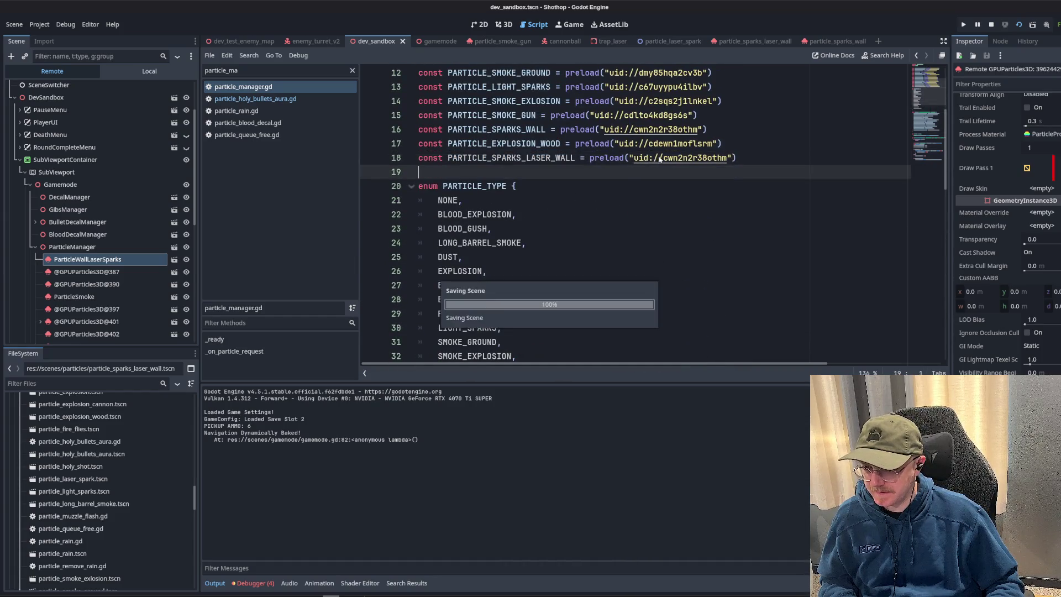
left_click(128, 74)
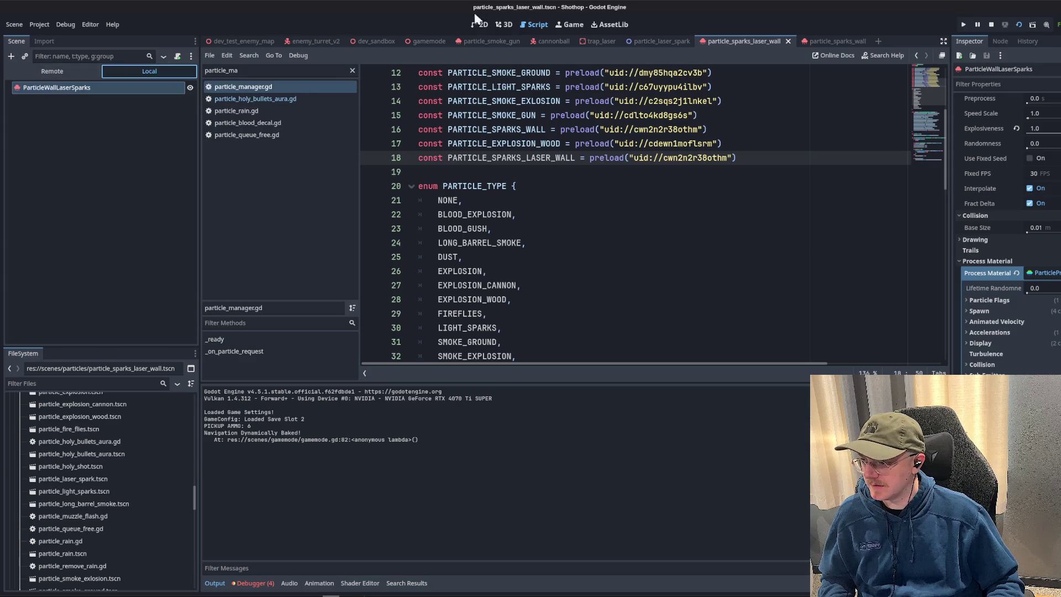
left_click(503, 24)
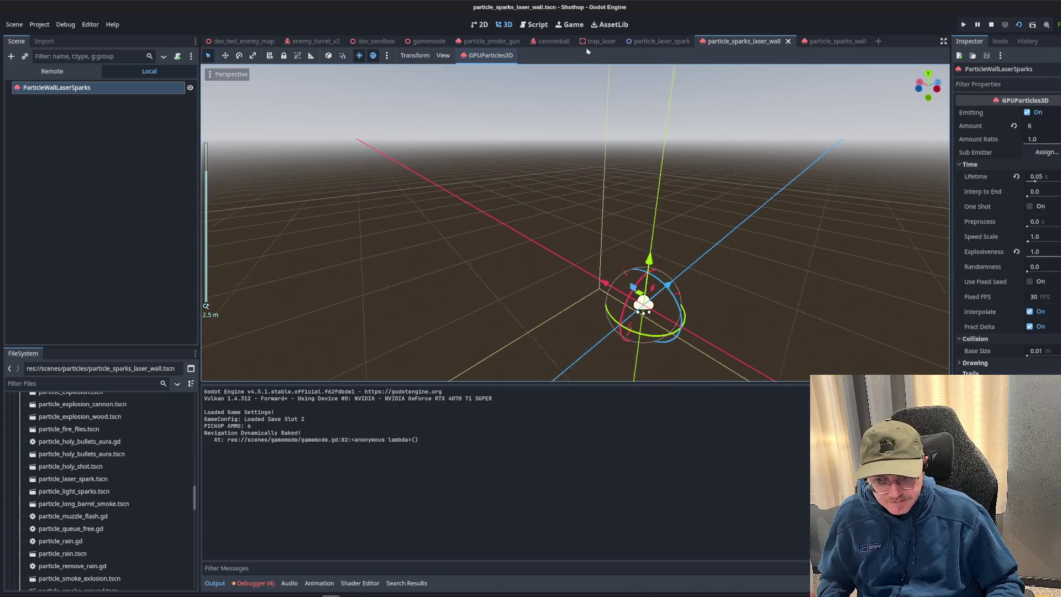
left_click(533, 24)
scroll(743, 233, "down", 10)
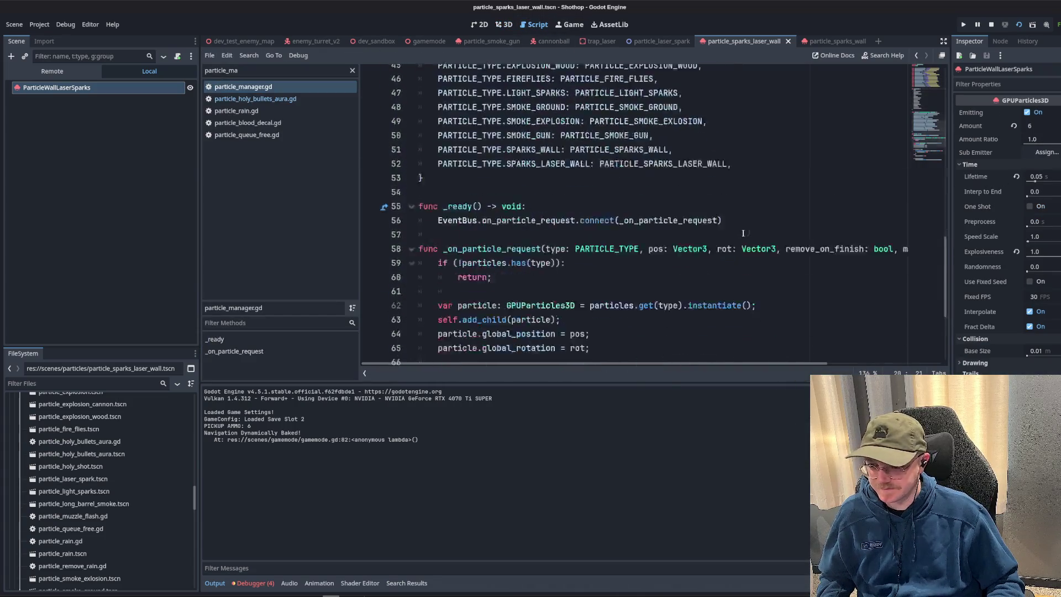
scroll(743, 233, "down", 3)
- Review the ms_delay check, emitting branch and particles dictionary in _on_particle_request
left_click(717, 210)
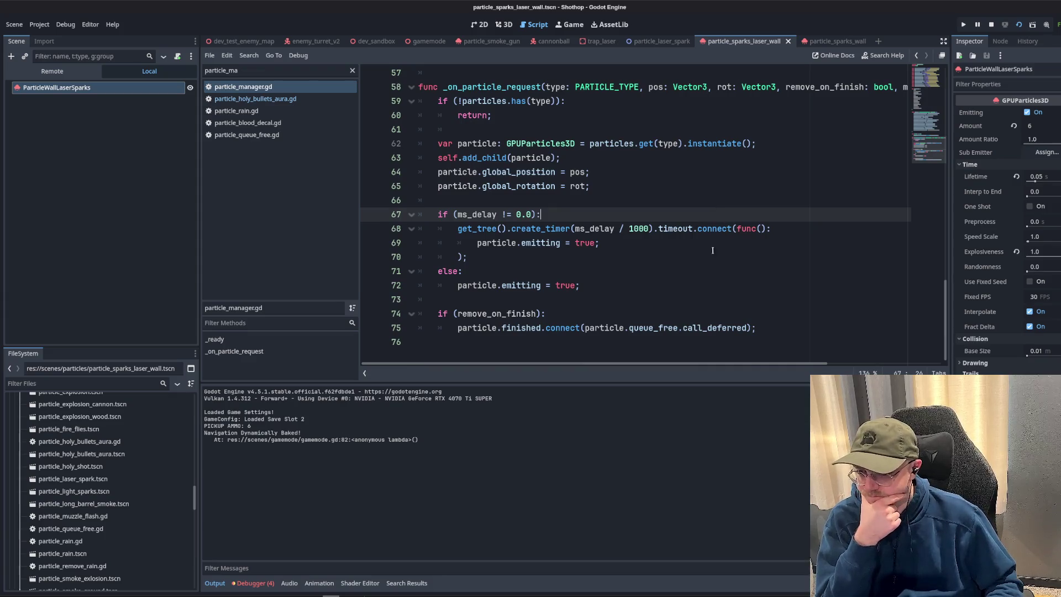
left_click(670, 285)
scroll(518, 327, "up", 3)
scroll(539, 282, "up", 2)
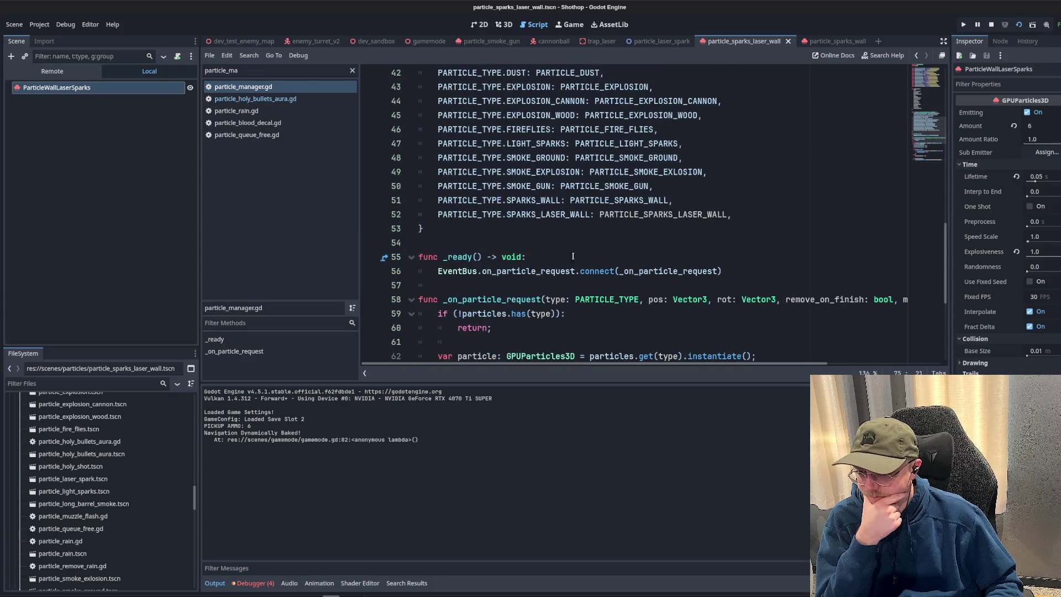
left_click(566, 243)
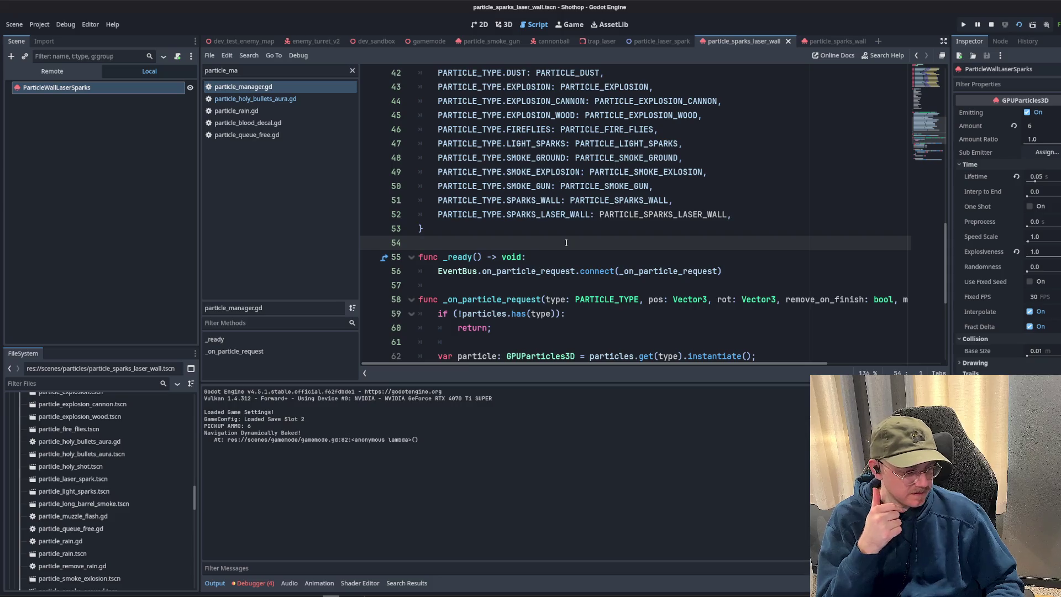
scroll(670, 250, "up", 3)
scroll(670, 250, "down", 2)
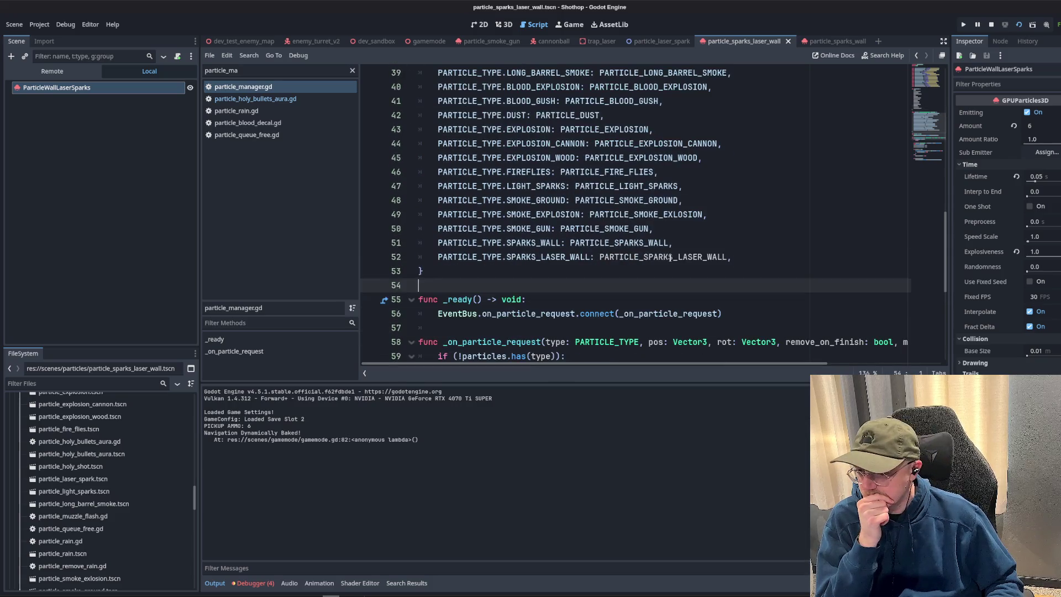
double_click(548, 257)
scroll(661, 252, "down", 3)
left_click(481, 214)
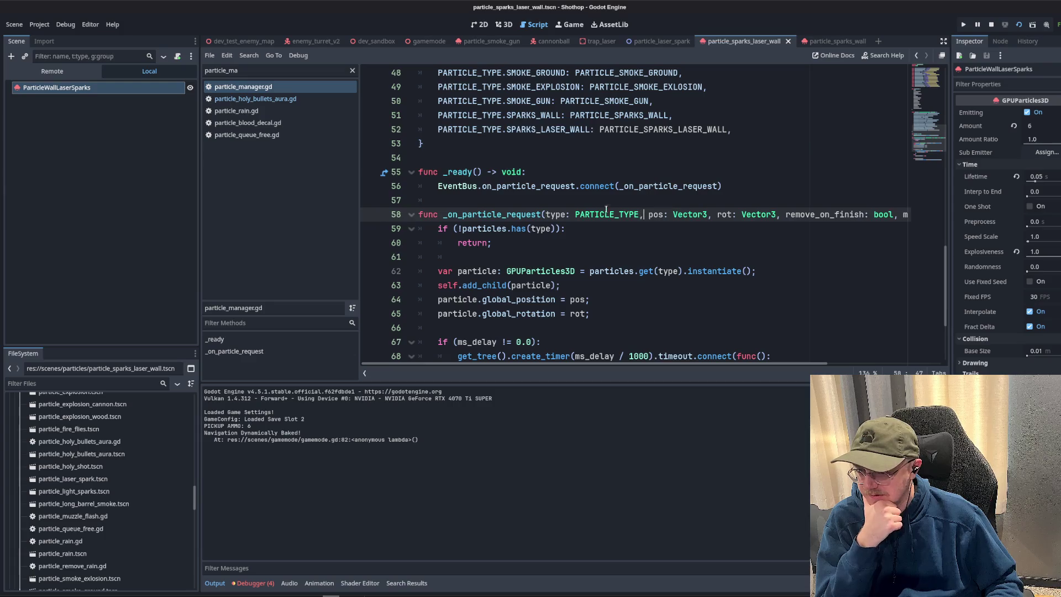
scroll(580, 233, "down", 2)
- Read the delayed timer block and remove_on_finish uses, then switch to the trap_laser scene
left_click(577, 286, "shift")
left_click(642, 232)
scroll(644, 230, "down", 1)
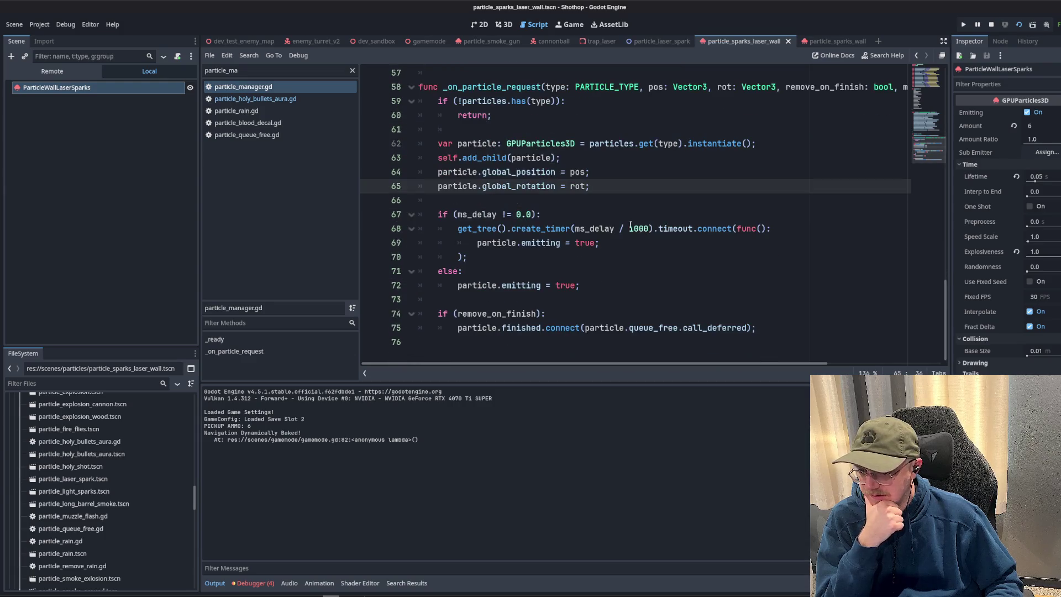
left_click(531, 200)
left_click(531, 249, "shift")
left_click(553, 276)
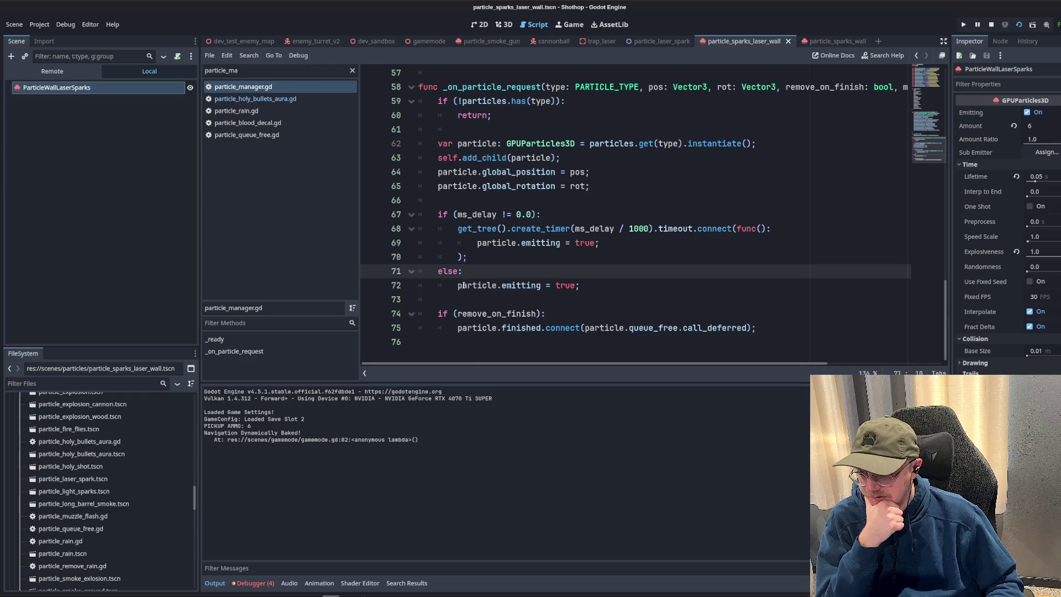
left_click(498, 243)
double_click(498, 313)
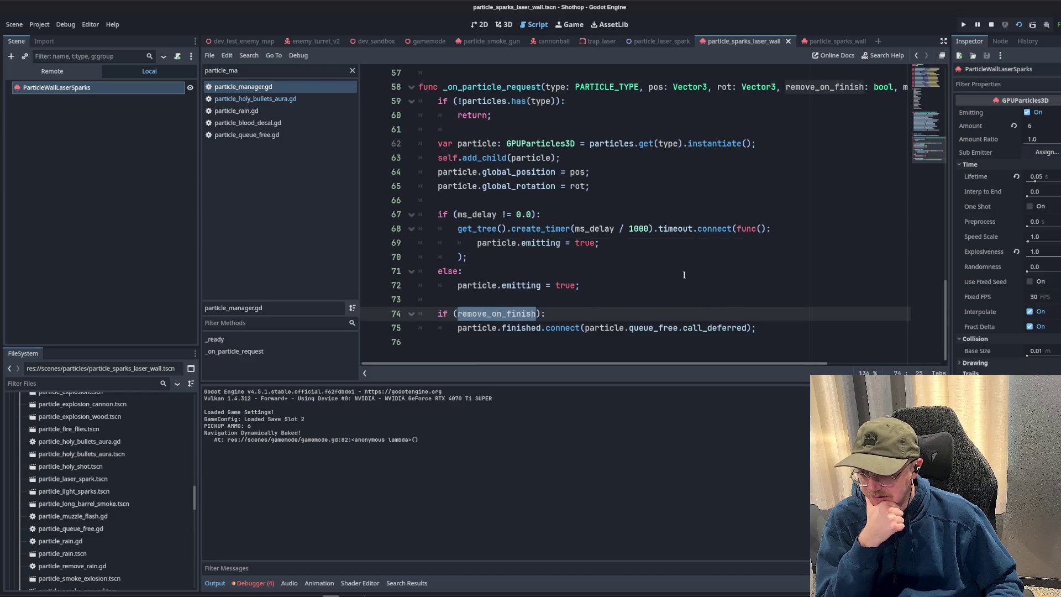
scroll(685, 274, "up", 2)
scroll(748, 102, "down", 2)
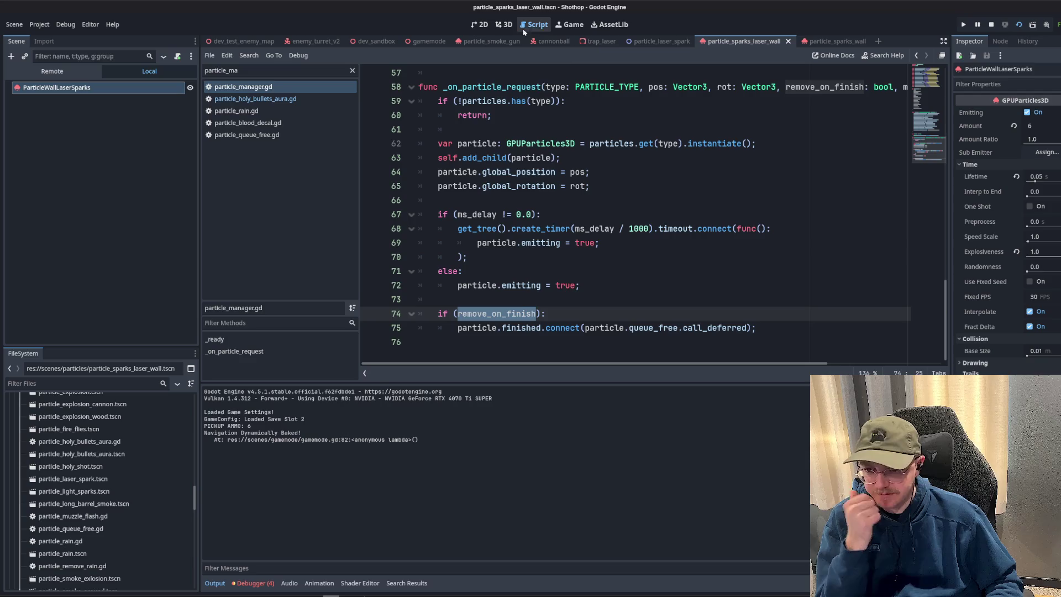
left_click(599, 41)
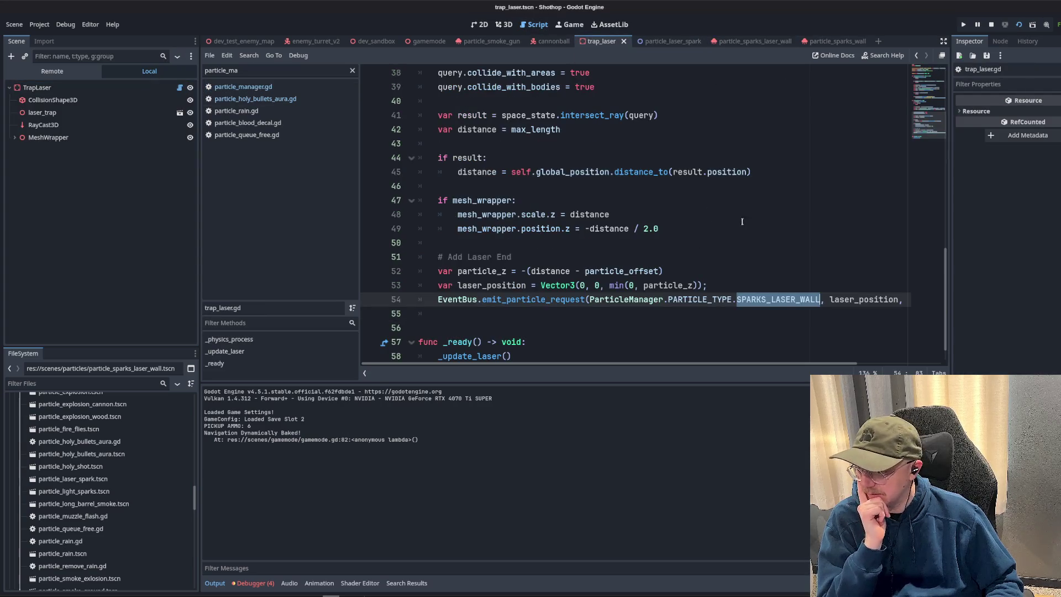
- Inspect the laser-end emit_particle_request call and laser_position uses, adding blank lines below
left_click(710, 227)
mouse_move(787, 364)
left_mouse_down()
mouse_move(879, 364)
mouse_move(735, 362)
left_mouse_up()
key("Down")
key("Down")
key("Down")
left_click(514, 243)
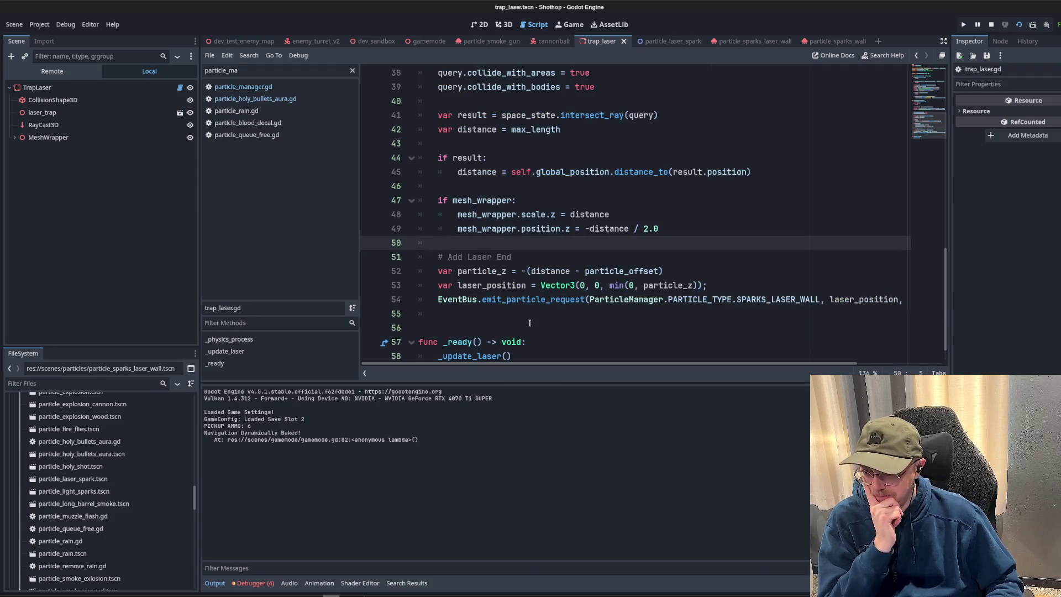
double_click(515, 299)
left_click(503, 297)
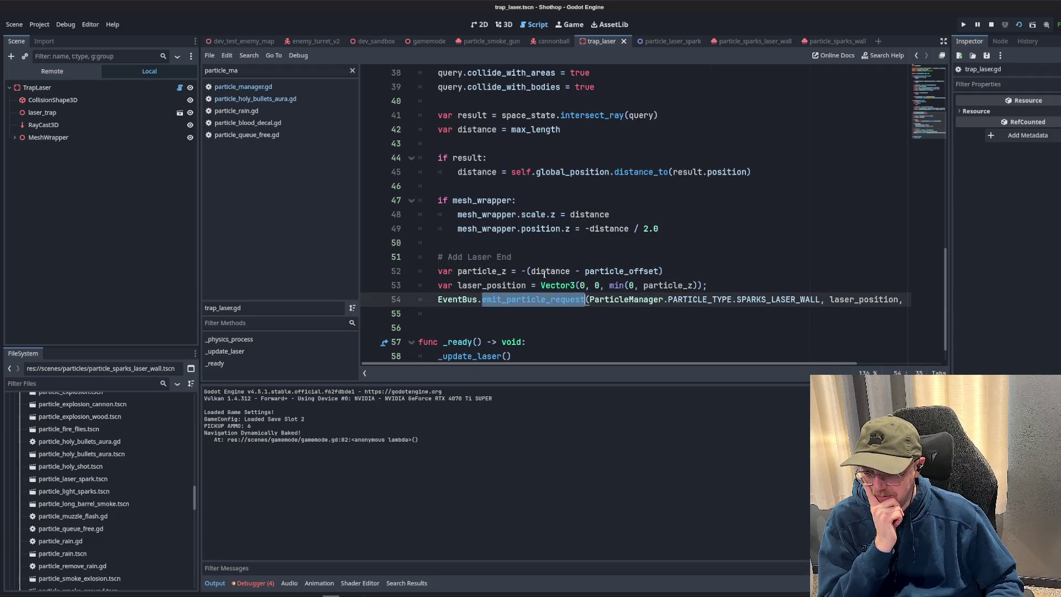
double_click(492, 285)
left_click(767, 261)
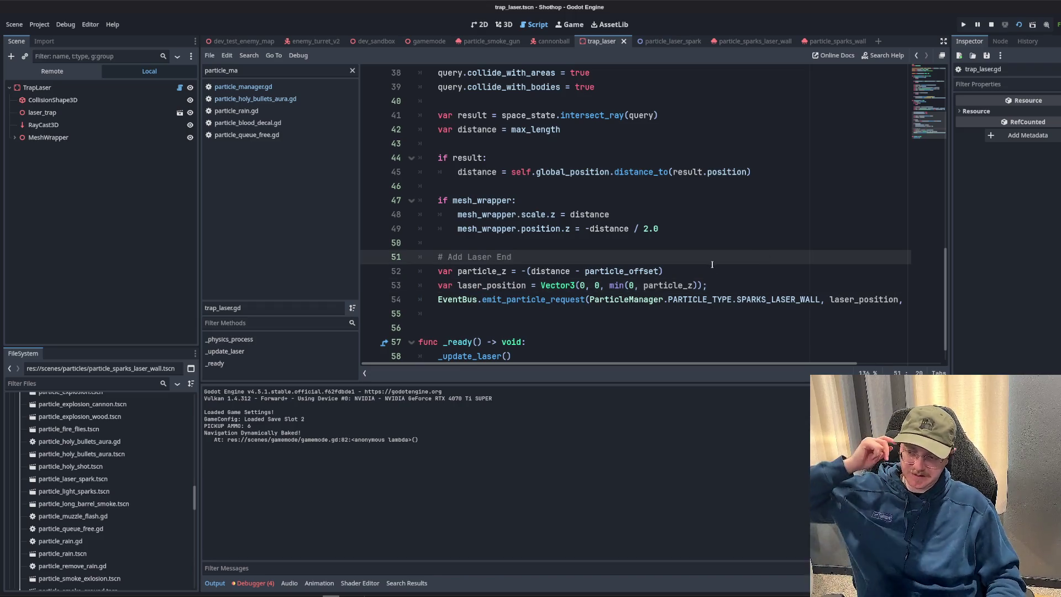
left_click(726, 287)
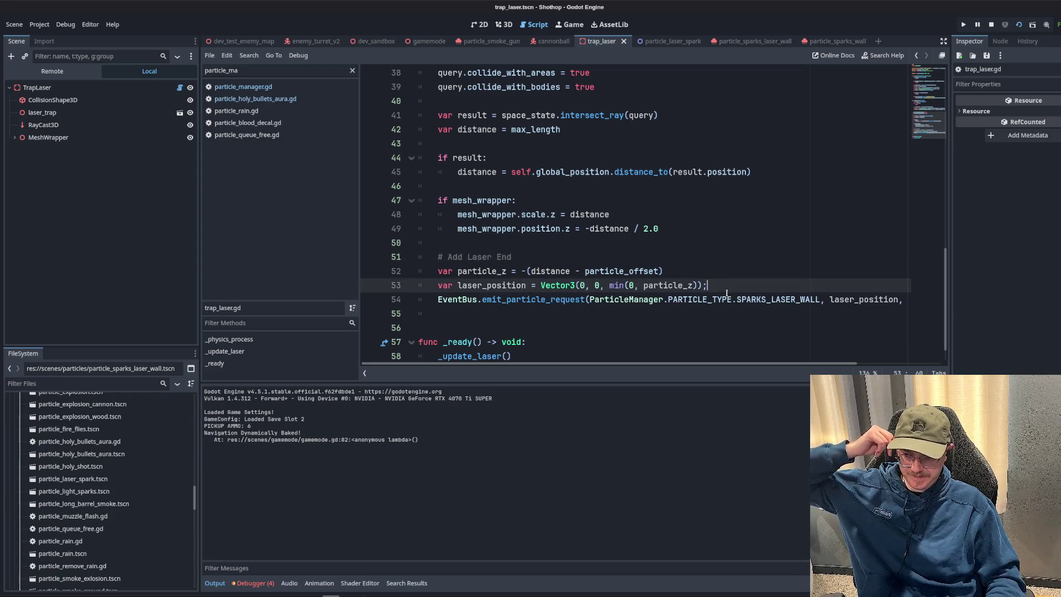
key("Return")
key("Return")
key("Return")
key("Up")
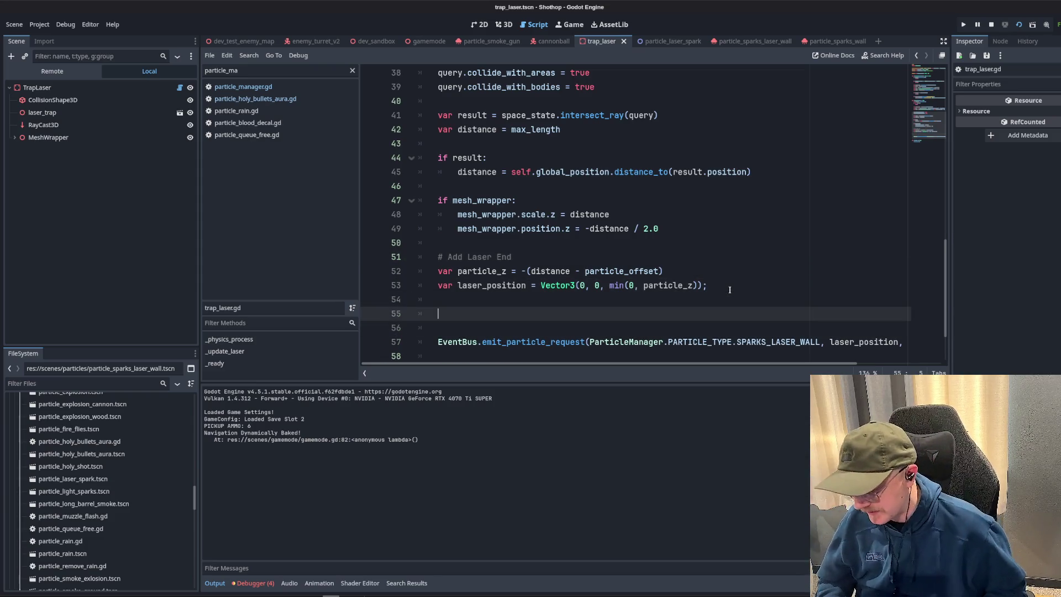
scroll(724, 220, "down", 2)
scroll(732, 205, "up", 2)
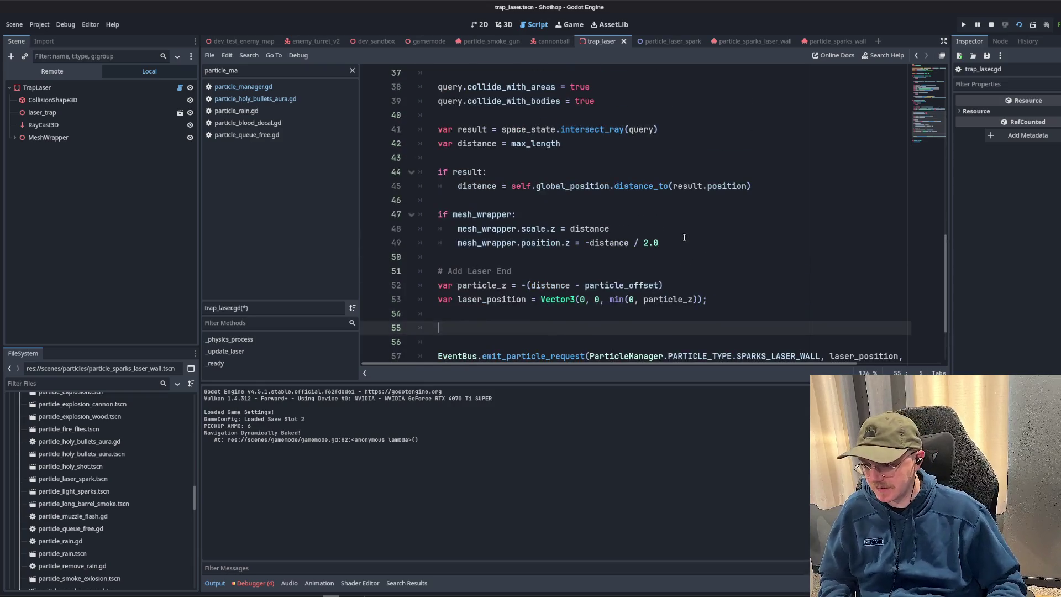
scroll(563, 257, "up", 4)
- Replace laser_position in the SPARKS_LASER_WALL emit call with the ray hit's result.position
double_click(485, 200)
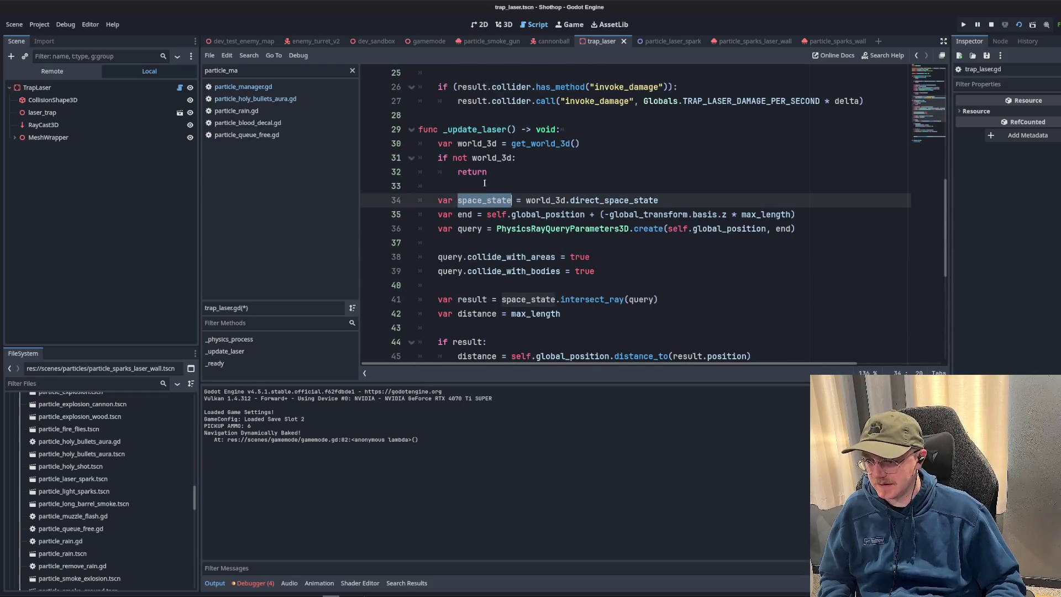
left_click(470, 214)
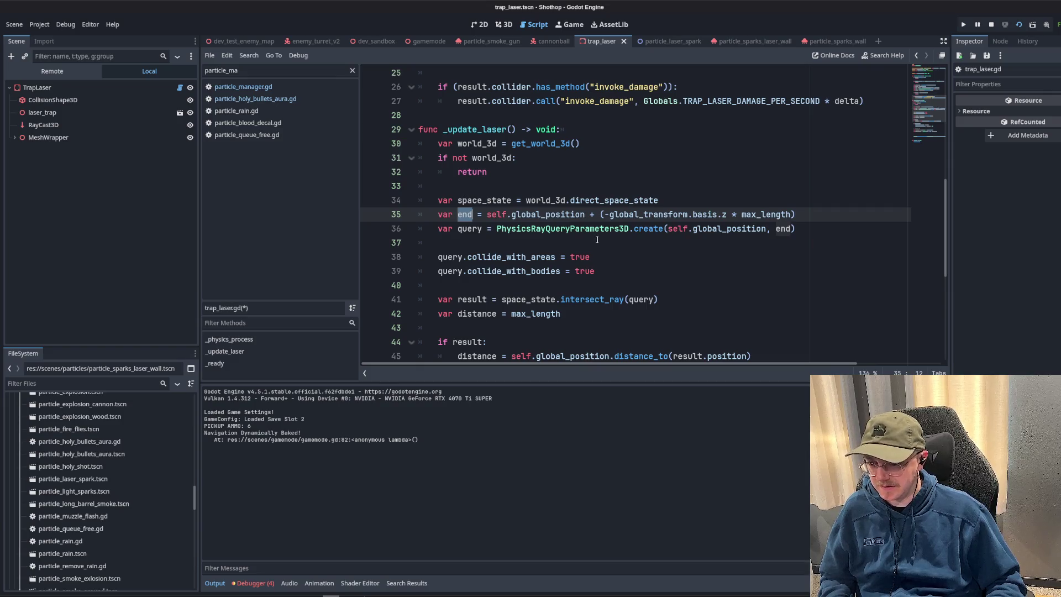
scroll(597, 240, "down", 2)
double_click(484, 215)
scroll(536, 186, "down", 2)
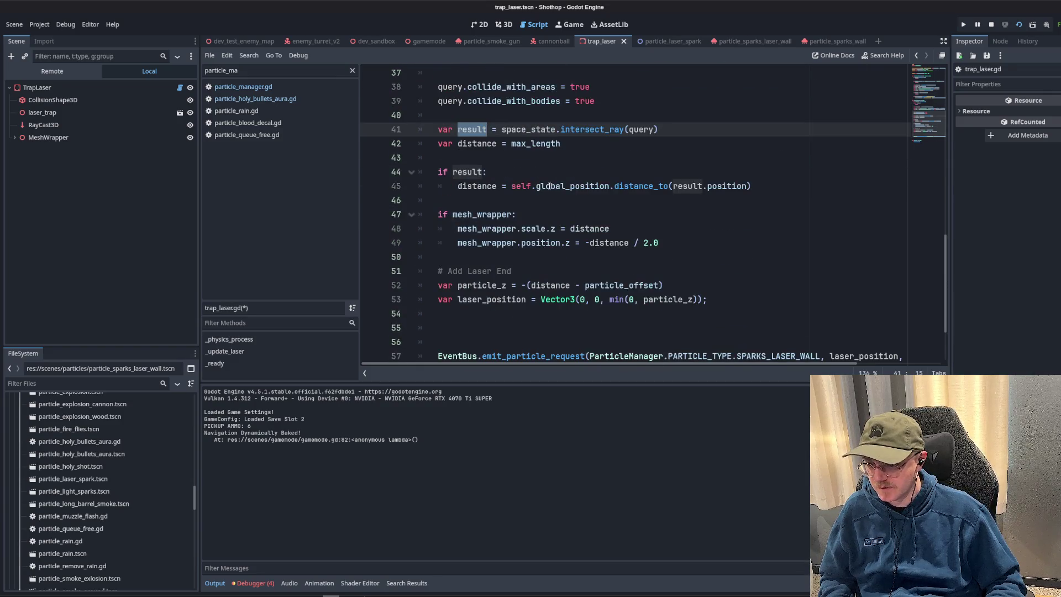
left_click(603, 182)
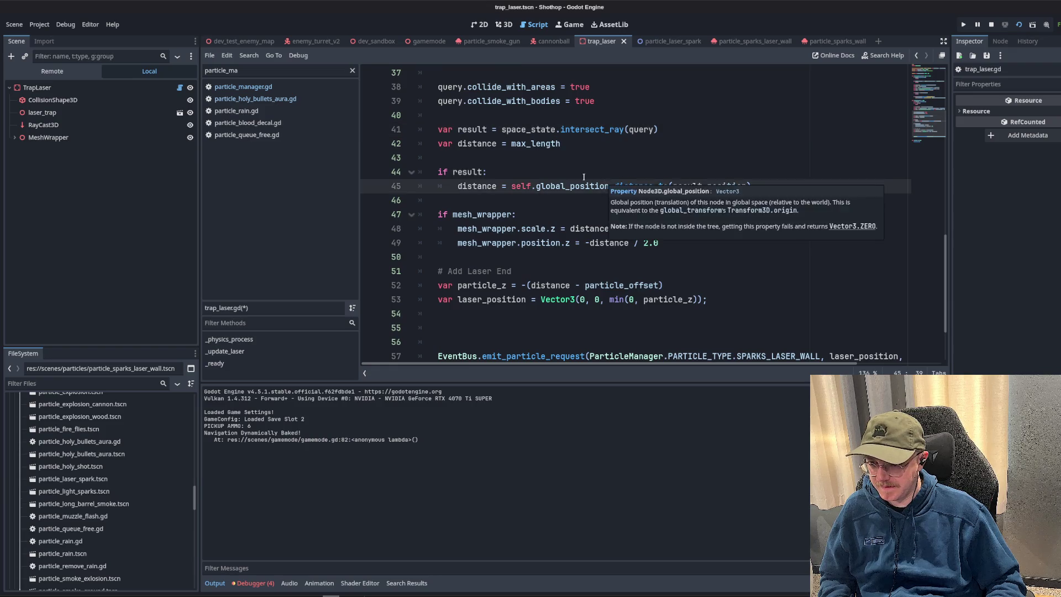
double_click(471, 130)
key("ctrl+c")
scroll(678, 220, "down", 2)
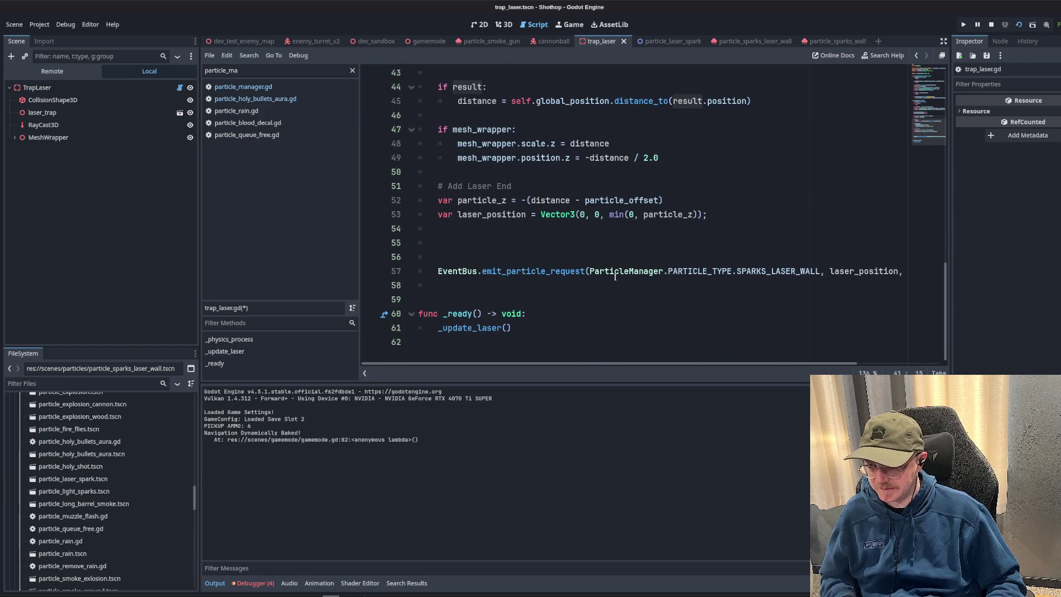
double_click(842, 274)
key("ctrl+v")
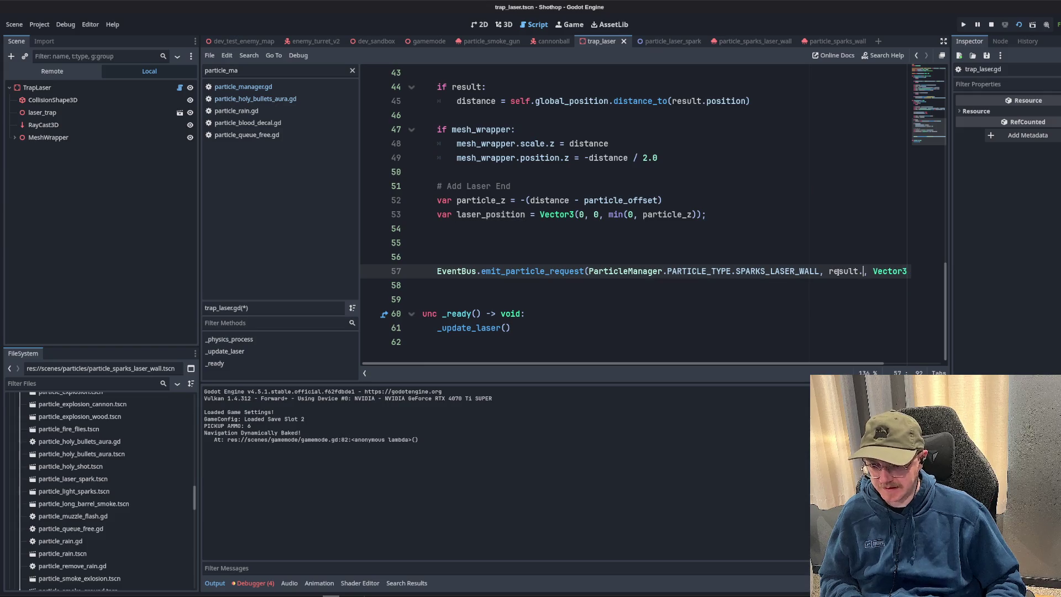
type("tion")
- Delete the unused laser_position and particle_z lines, then run the dev_sandbox scene
left_click_drag(489, 254, 663, 200)
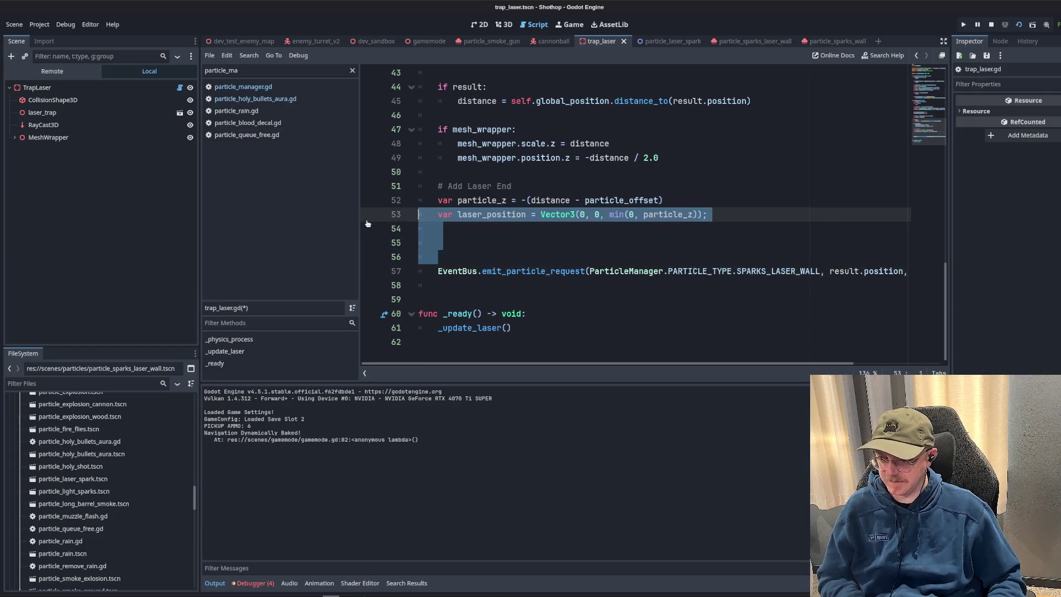
key("BackSpace")
key("Up")
key("Up")
key("Down")
key("Down")
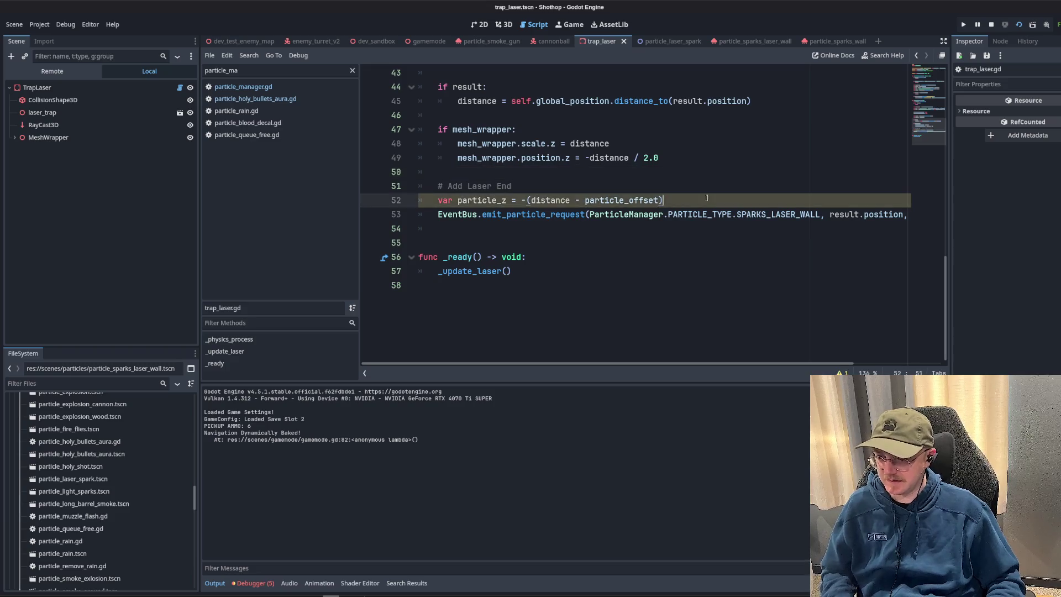
key("shift+End")
key("BackSpace")
key("BackSpace")
key("BackSpace")
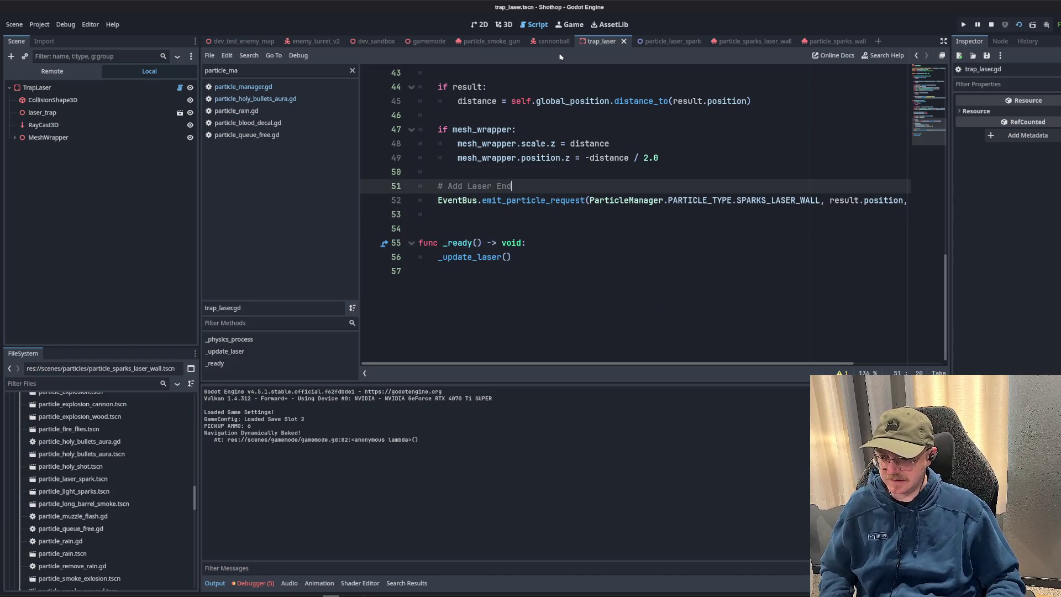
left_click(375, 40)
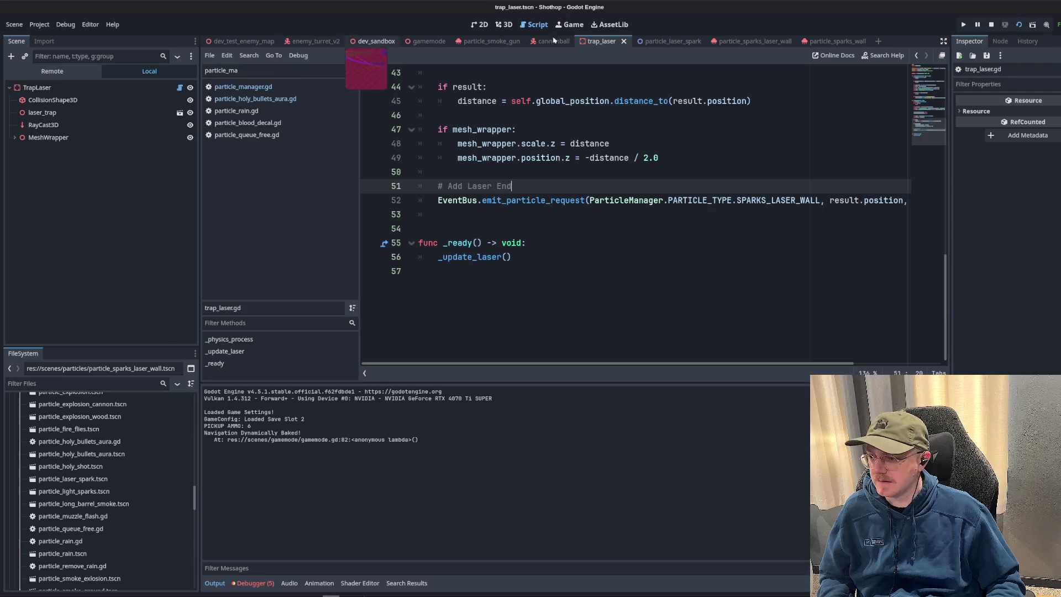
left_click(1019, 27)
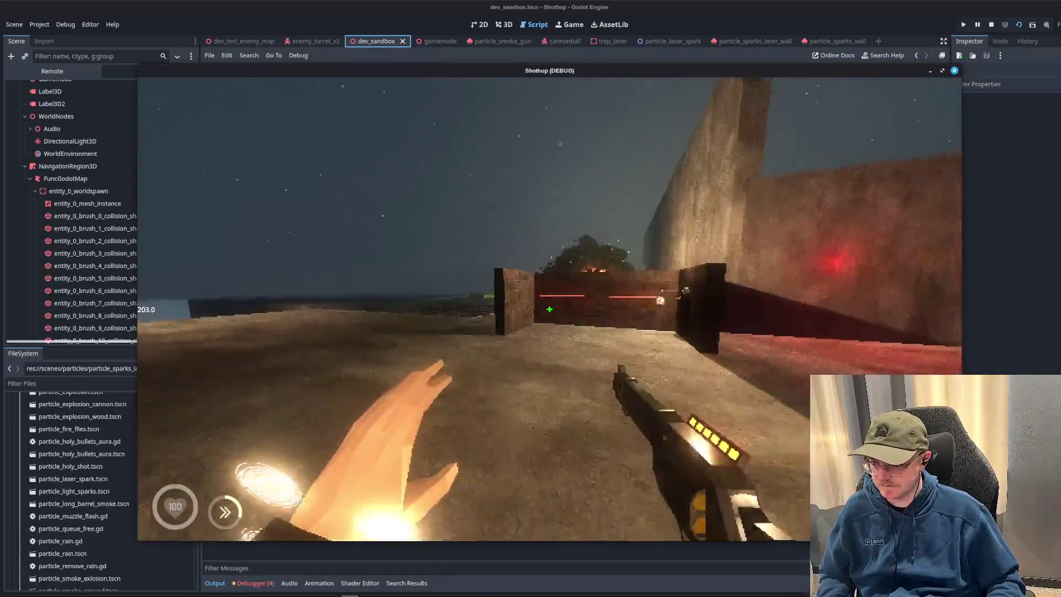
- Walk up to the wall where the laser sparks, look around, then quit the game with F8
key("w")
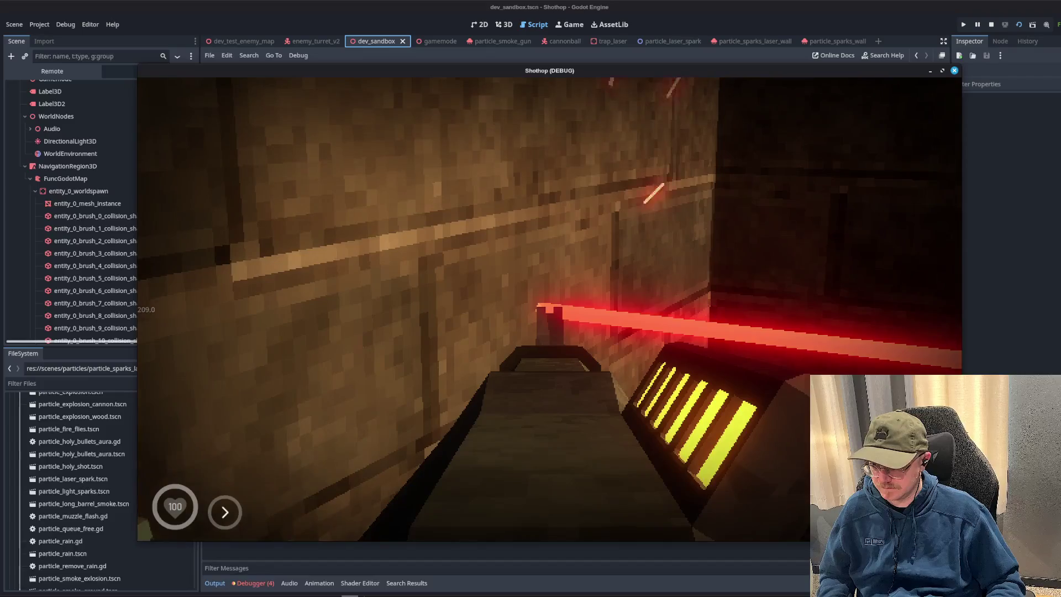
key("s")
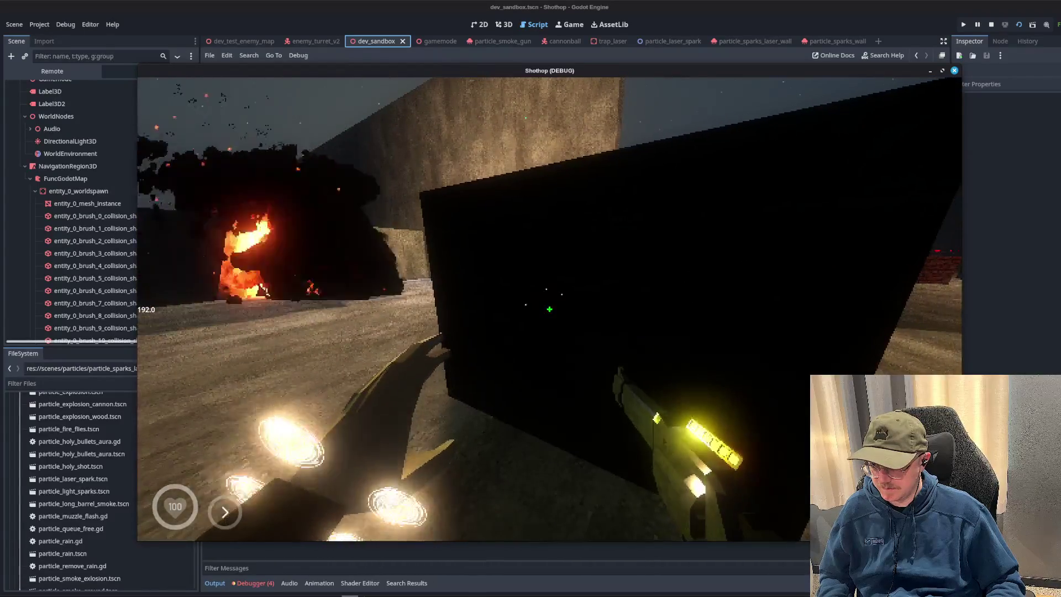
key("w")
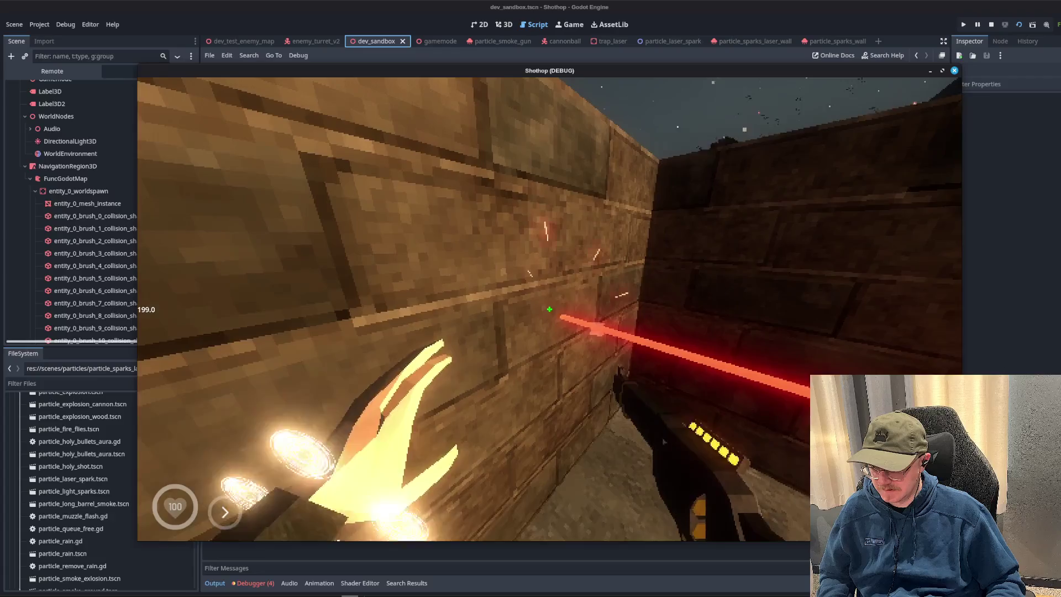
key("Escape")
key("Escape")
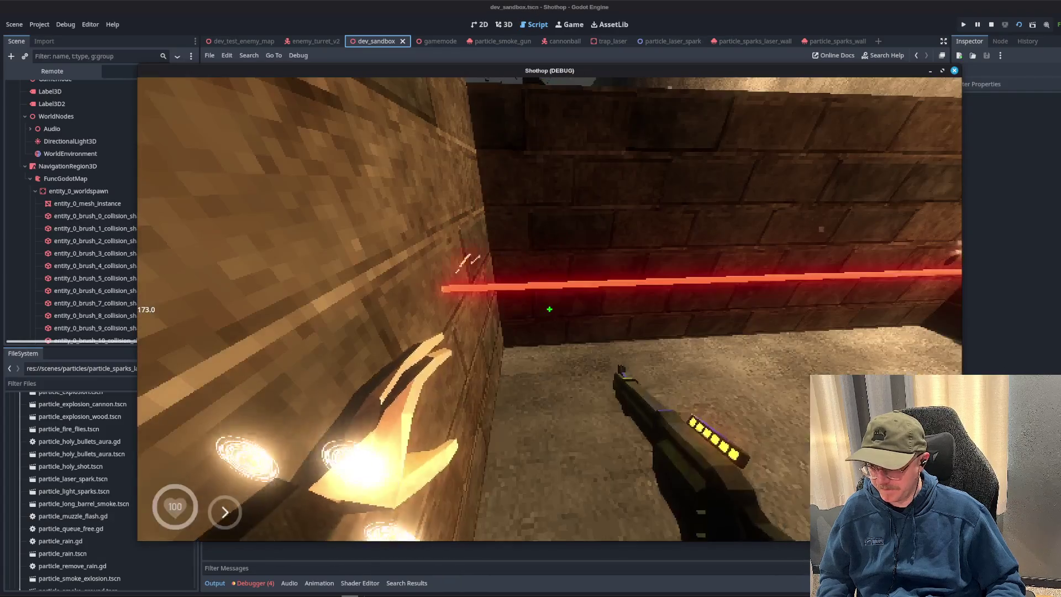
key("Escape")
key("Escape")
key("F8")
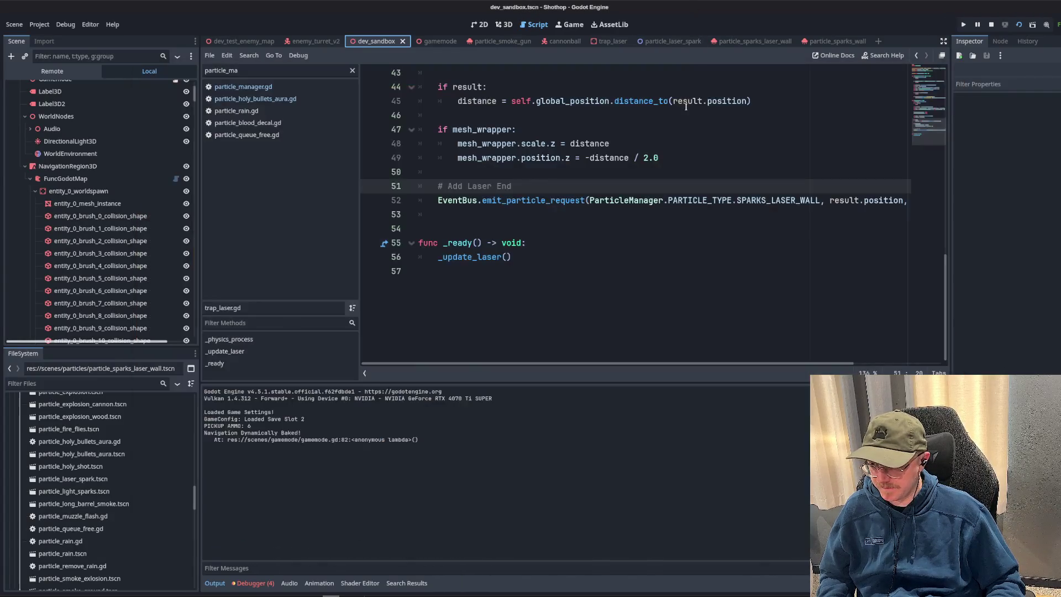
left_click(834, 41)
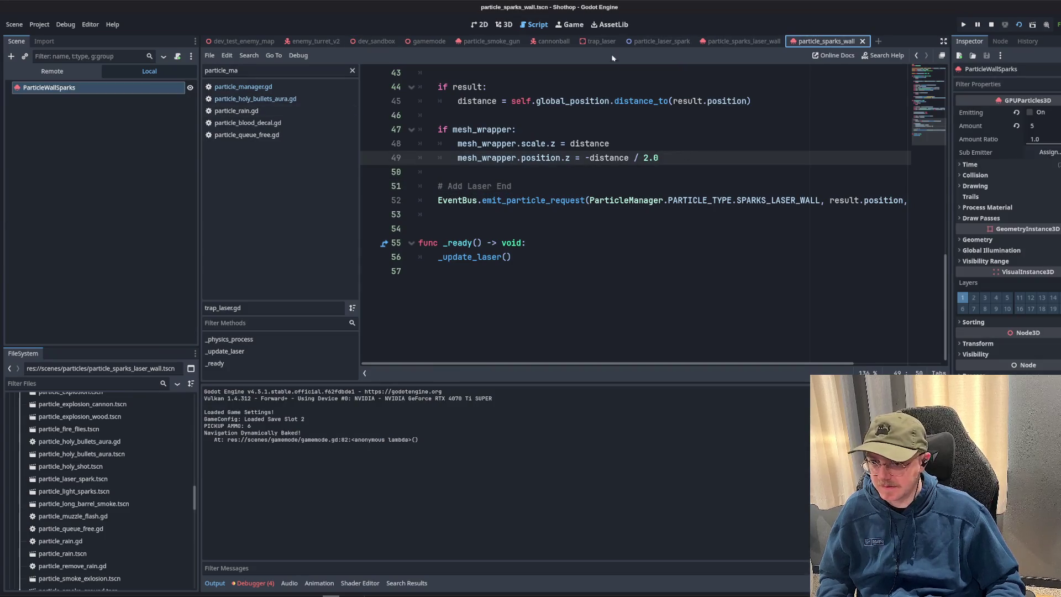
right_click(747, 41)
left_click(821, 168)
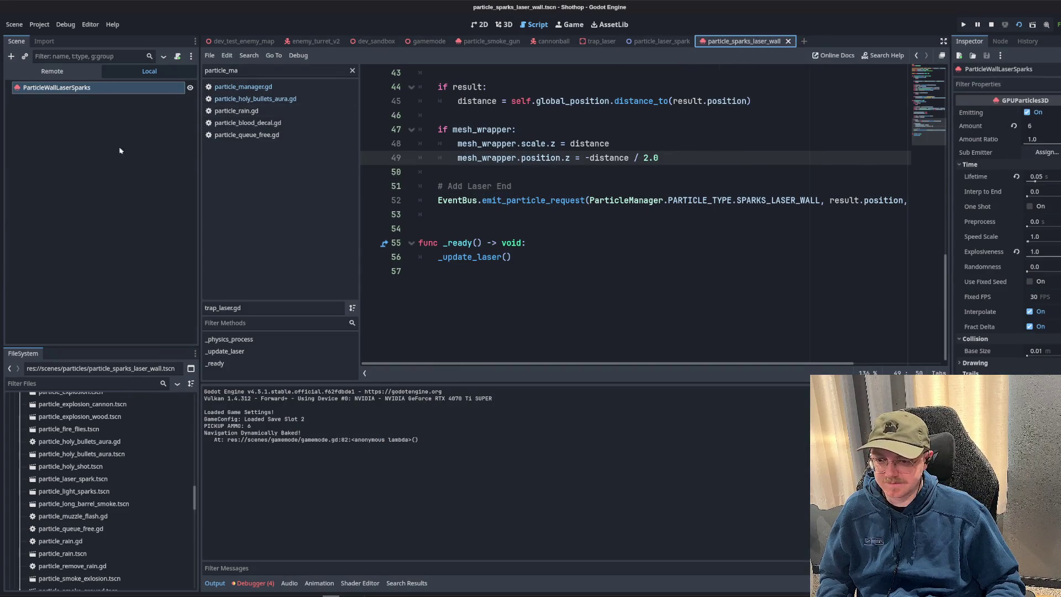
scroll(1009, 249, "down", 5)
left_click(1045, 211)
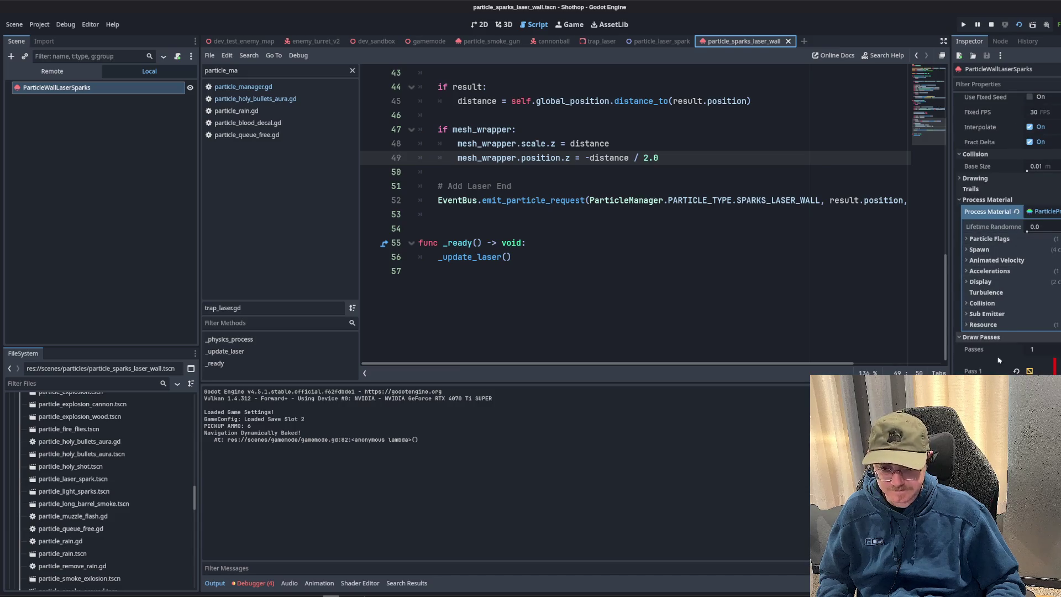
left_click(1041, 372)
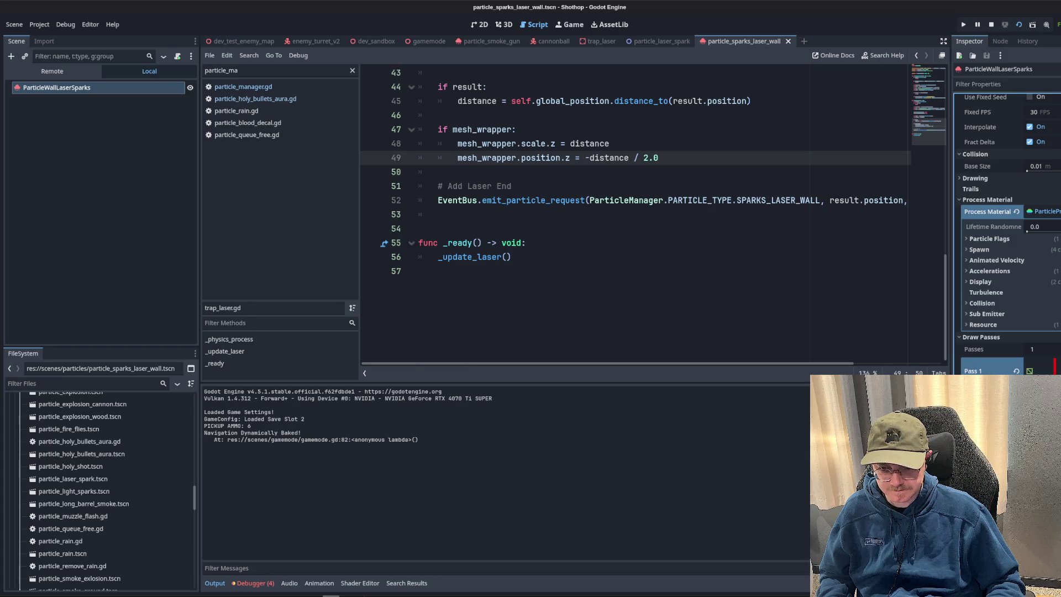
key("ctrl+s")
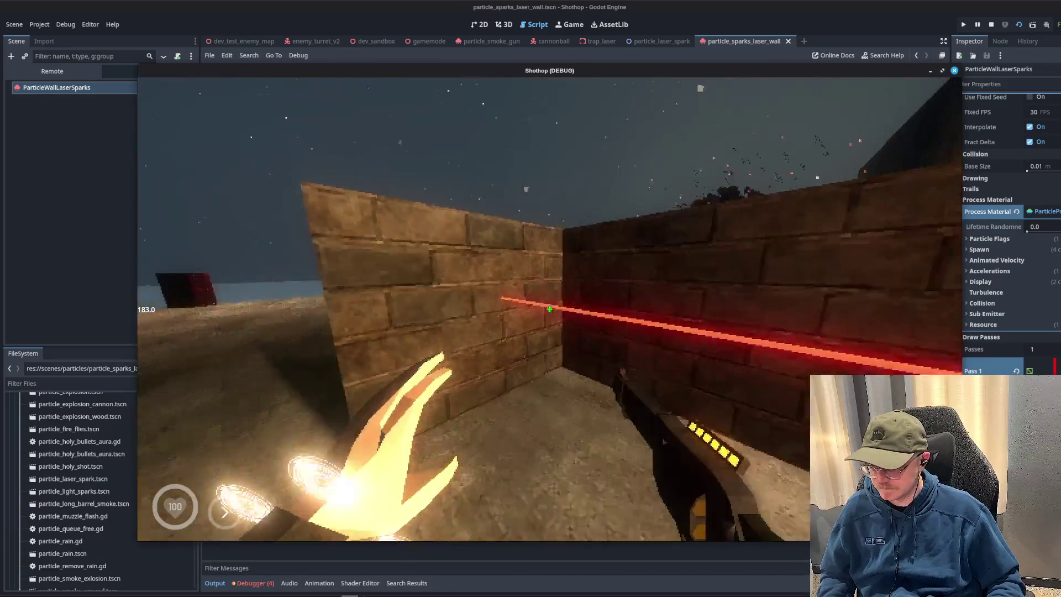
key("w")
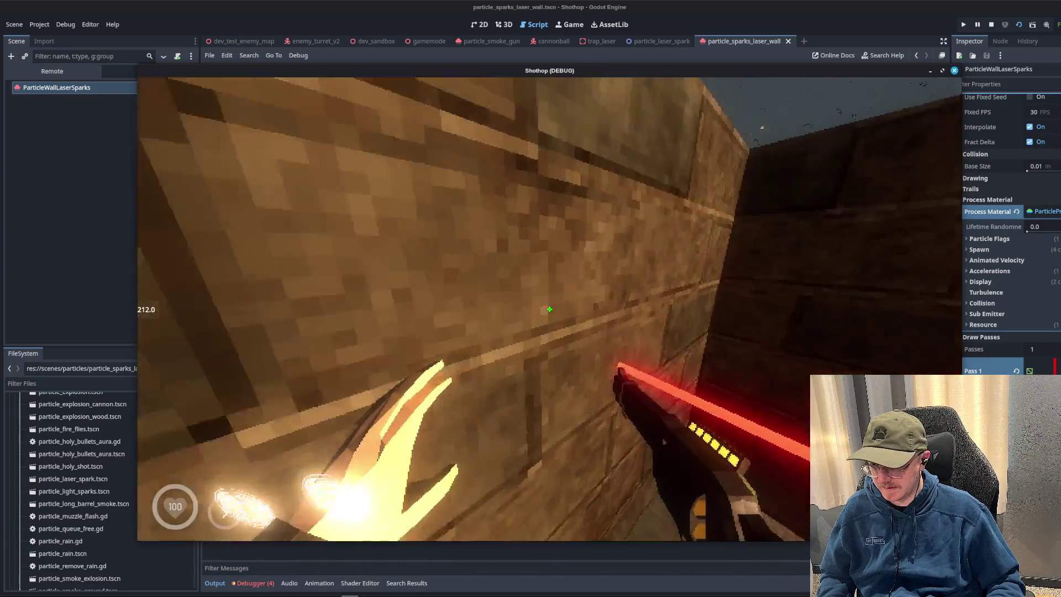
key("s")
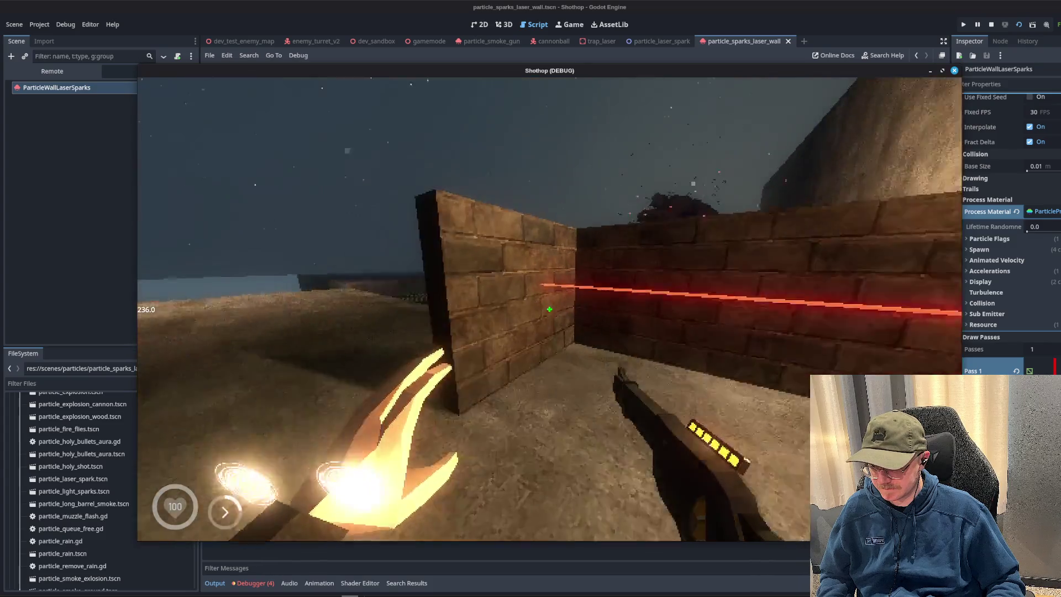
key("Escape")
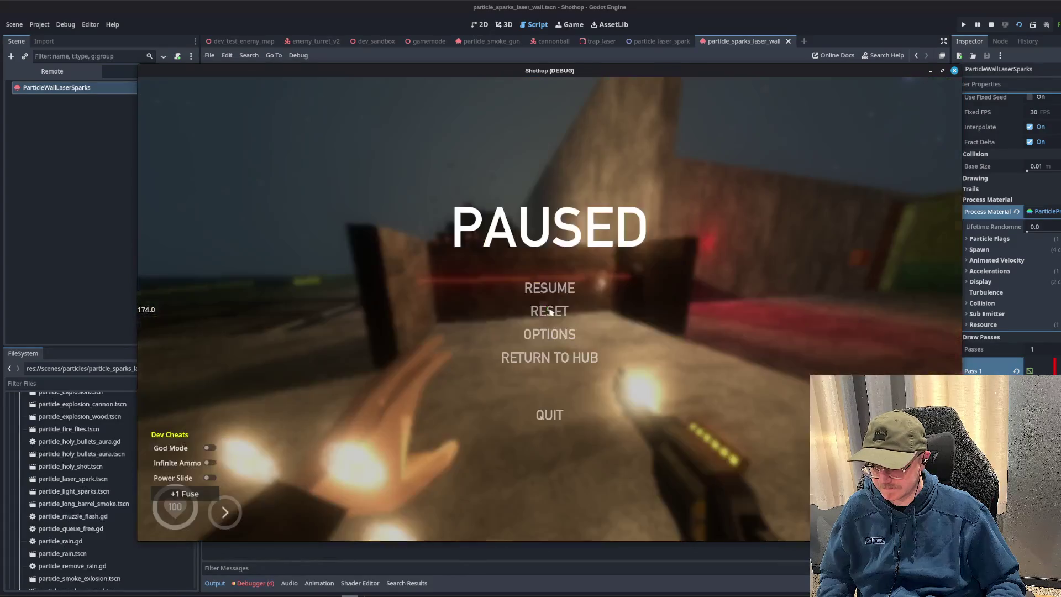
key("F8")
left_click(551, 186)
left_click(626, 232)
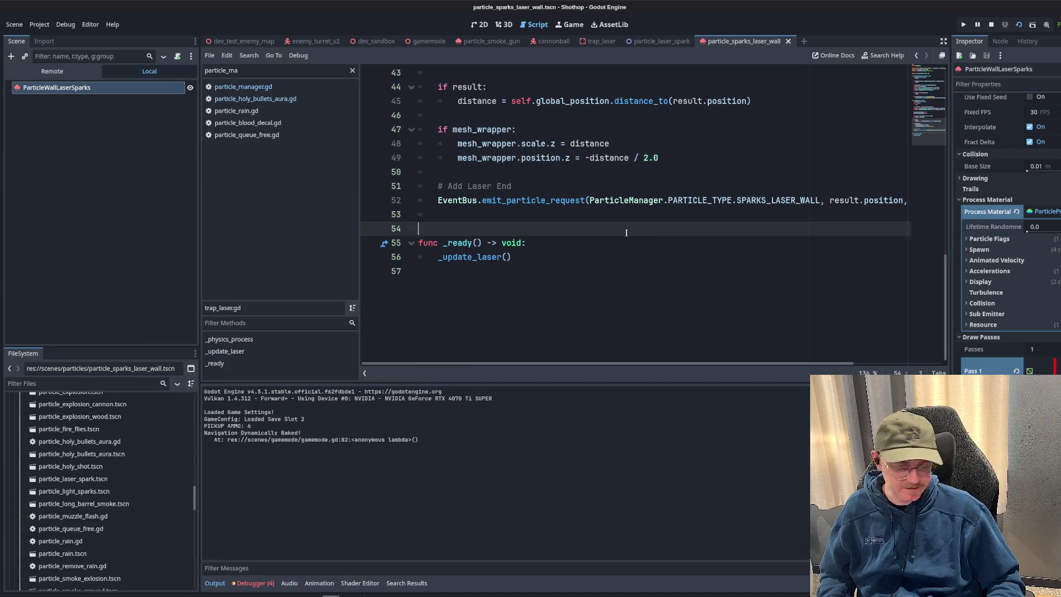
- Stop the game and delete the unused particle_offset export at the top of trap_laser.gd
left_click(993, 26)
left_click(638, 158)
left_click_drag(614, 245, 633, 237)
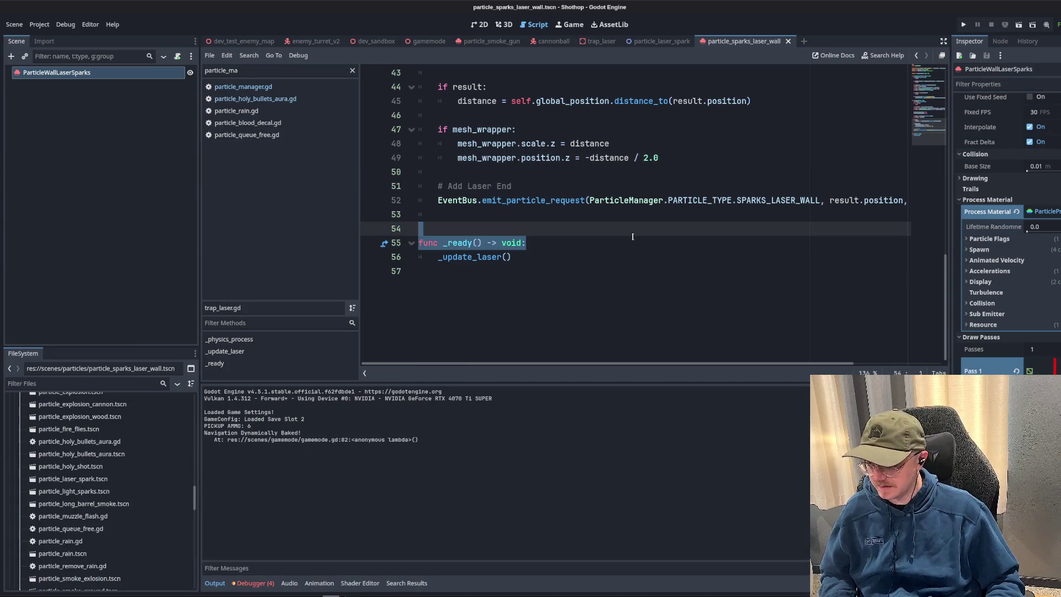
key("Page_Up")
key("Page_Up")
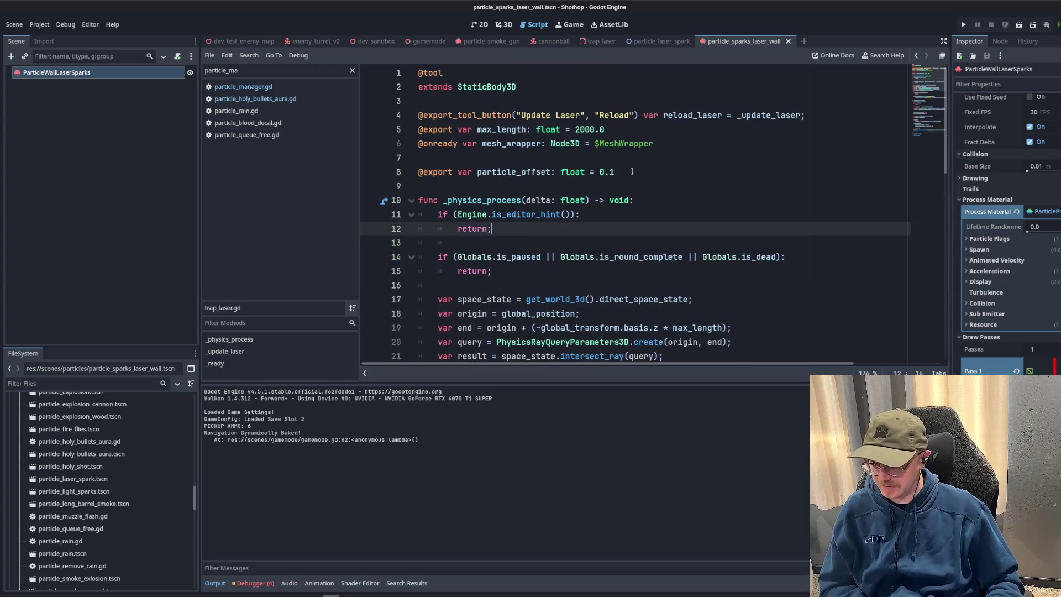
left_click(680, 163)
double_click(505, 172)
key("ctrl+f")
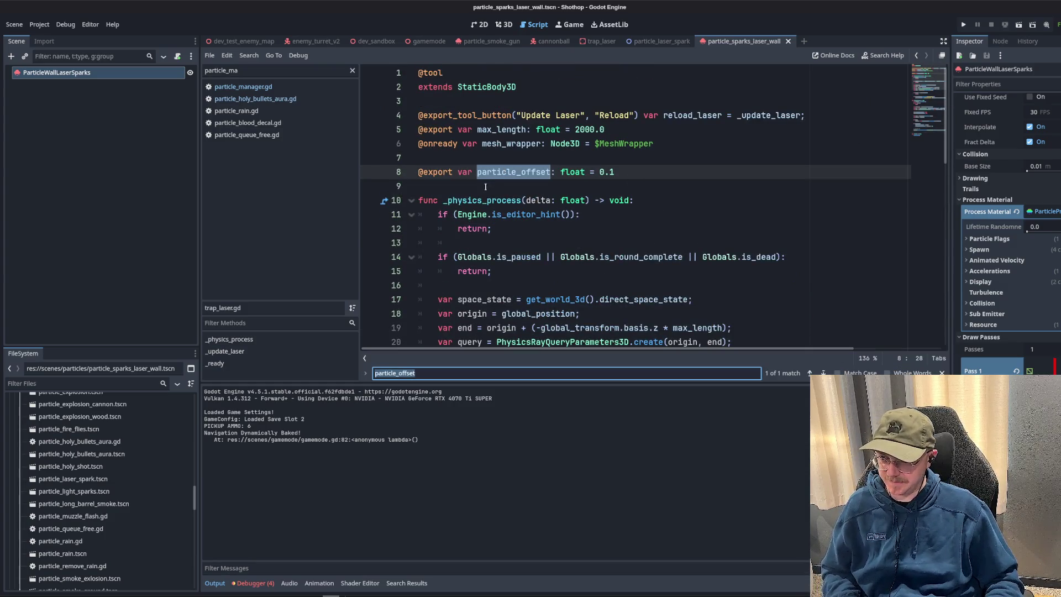
left_click(391, 172)
key("BackSpace")
key("BackSpace")
- Turn max_length into const MAX_LENGTH = 2000.0 and move it above the tool button line
left_click(614, 130)
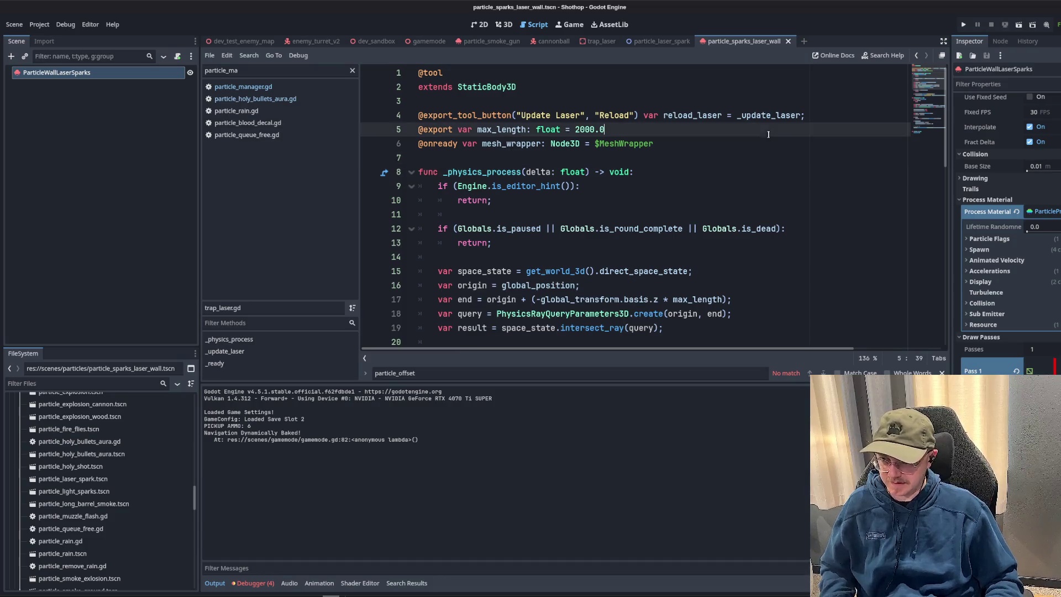
scroll(629, 216, "down", 10)
scroll(629, 217, "up", 3)
scroll(629, 217, "up", 8)
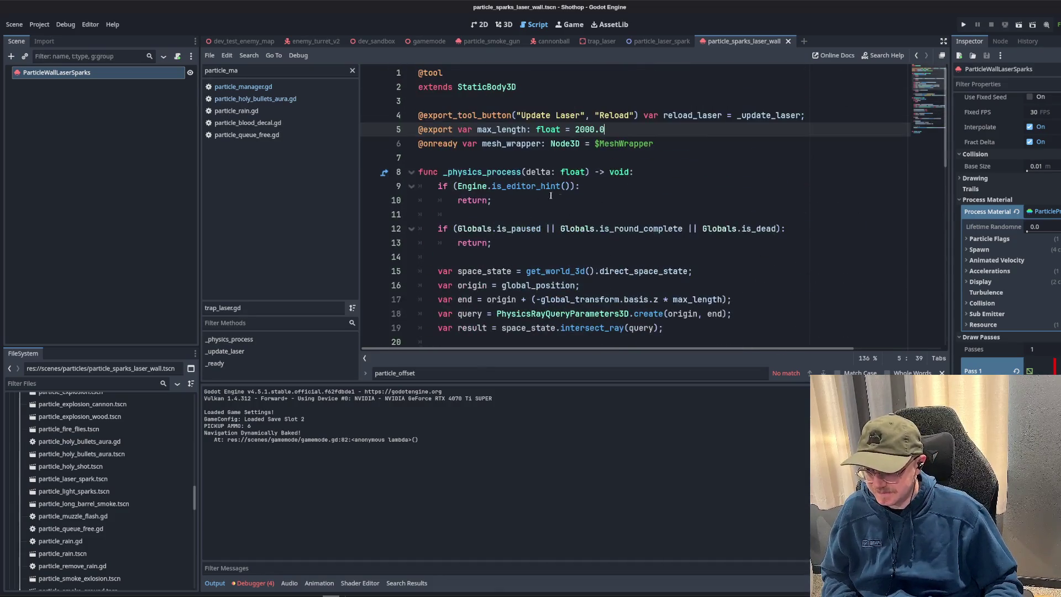
double_click(483, 133)
scroll(632, 169, "up", 7)
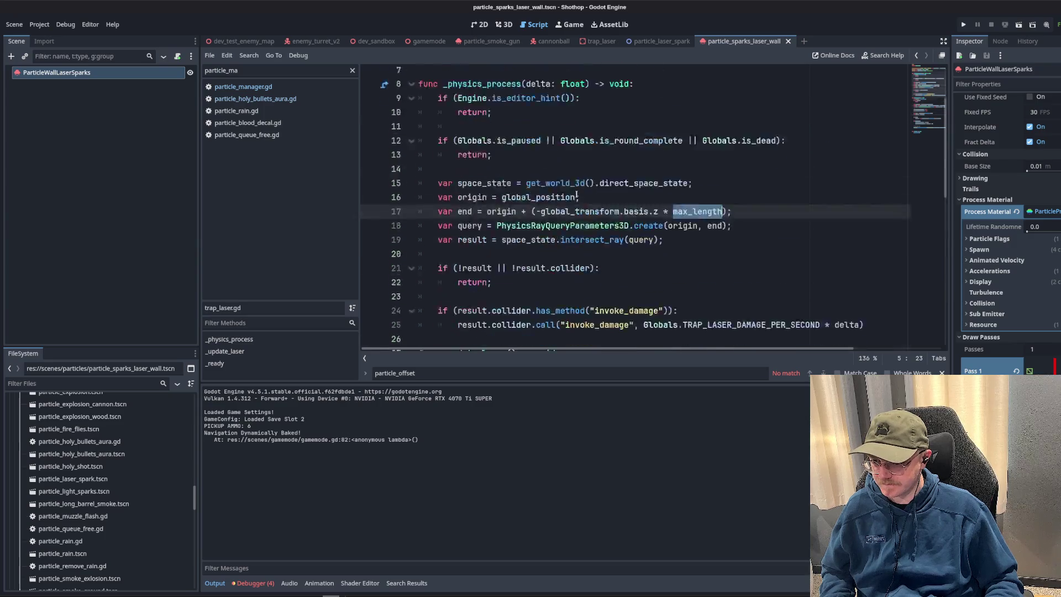
left_click_drag(606, 130, 419, 130)
type("const MAX_LENGTH = 2000.0;")
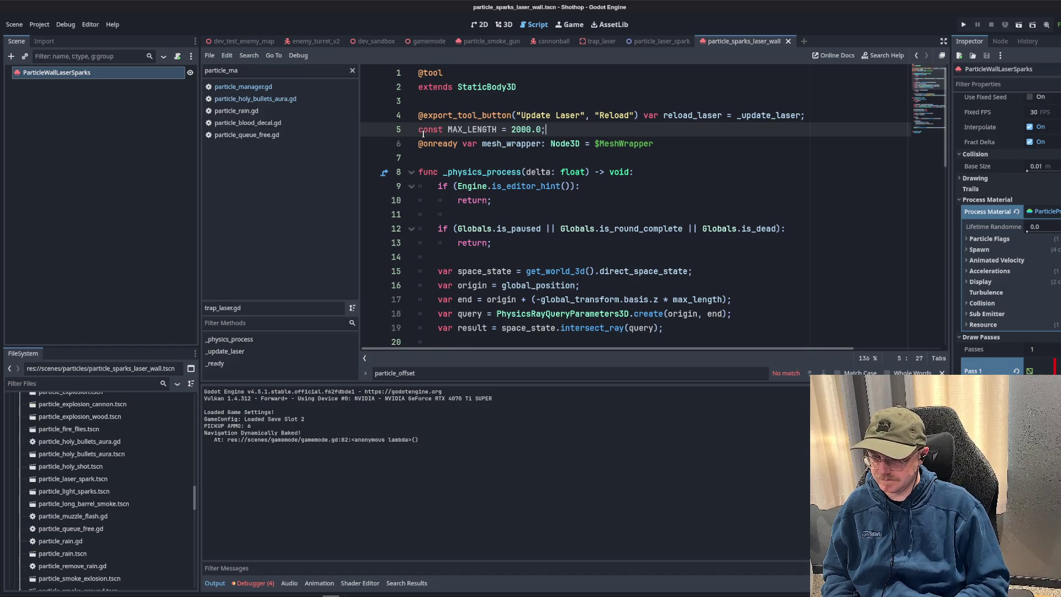
key("alt+Up")
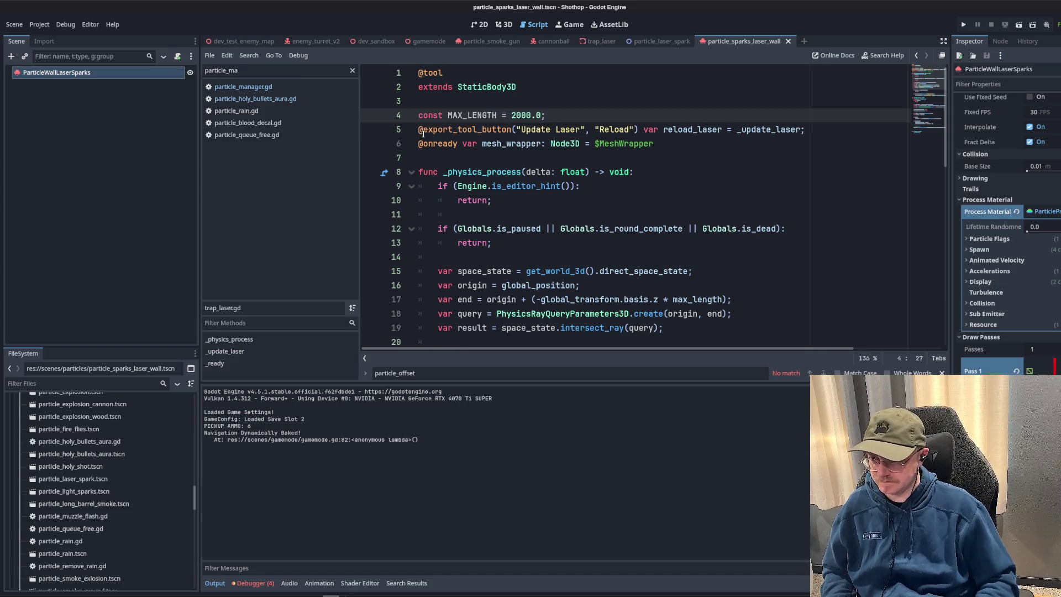
key("Return")
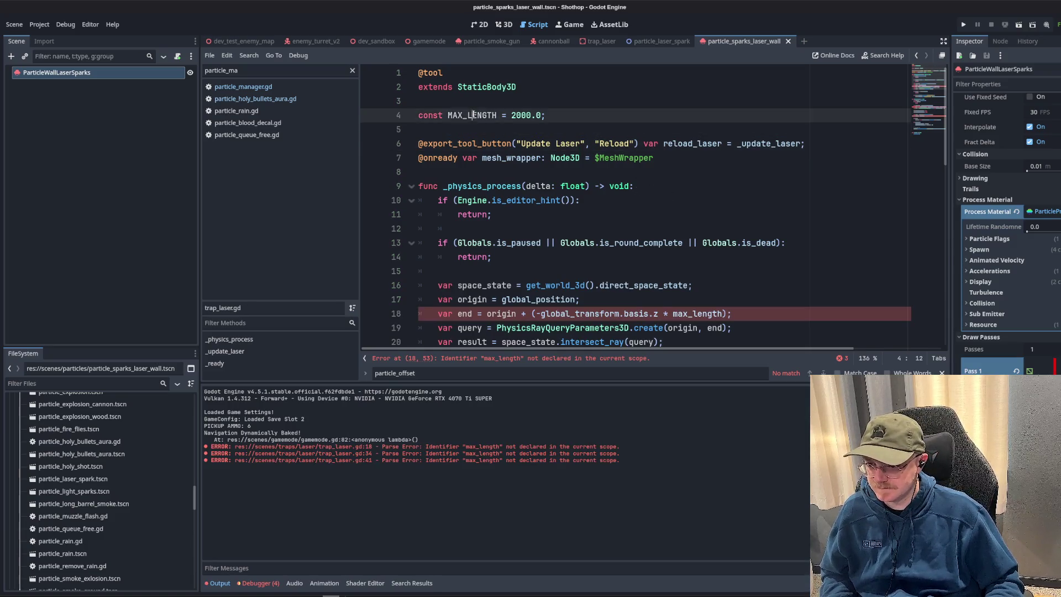
- Rename the remaining max_length usages to MAX_LENGTH and save the script
double_click(473, 115)
scroll(603, 147, "down", 4)
scroll(519, 171, "up", 1)
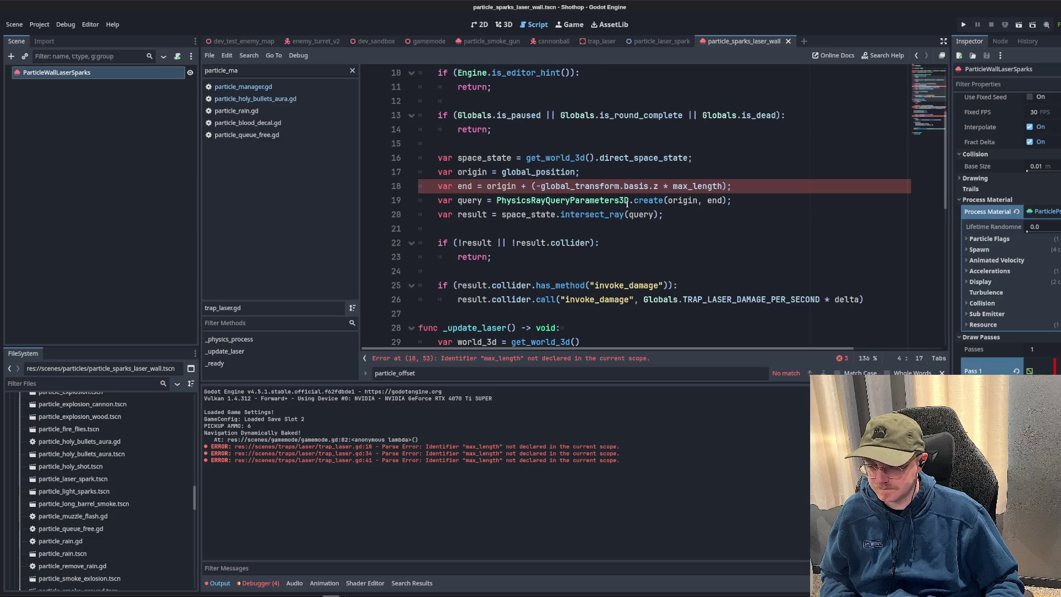
double_click(698, 187)
scroll(791, 199, "down", 2)
type("MAX_LENGTH")
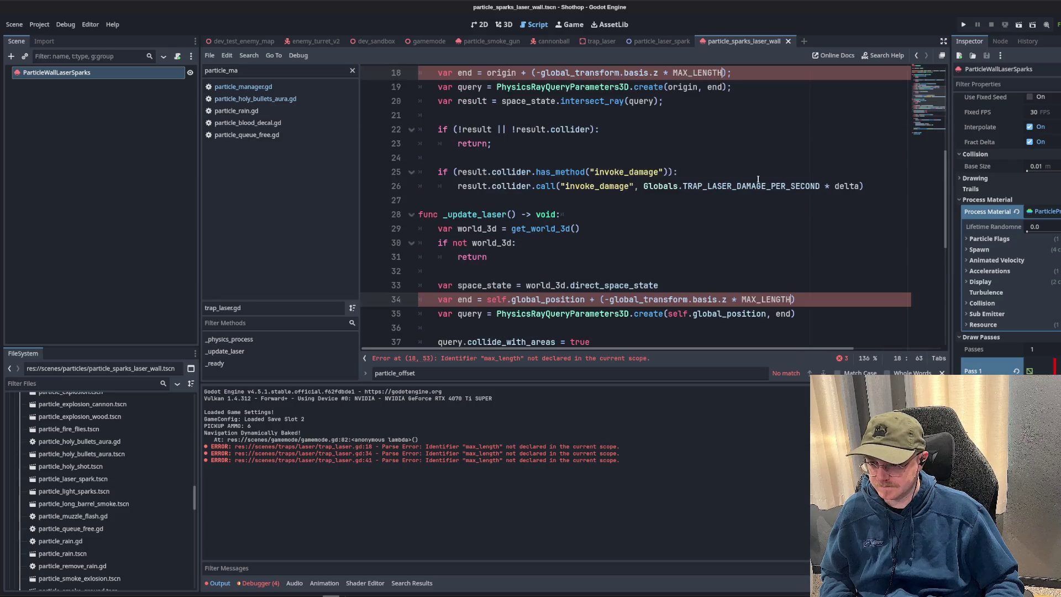
scroll(791, 199, "down", 6)
left_click(752, 189)
key("ctrl+s")
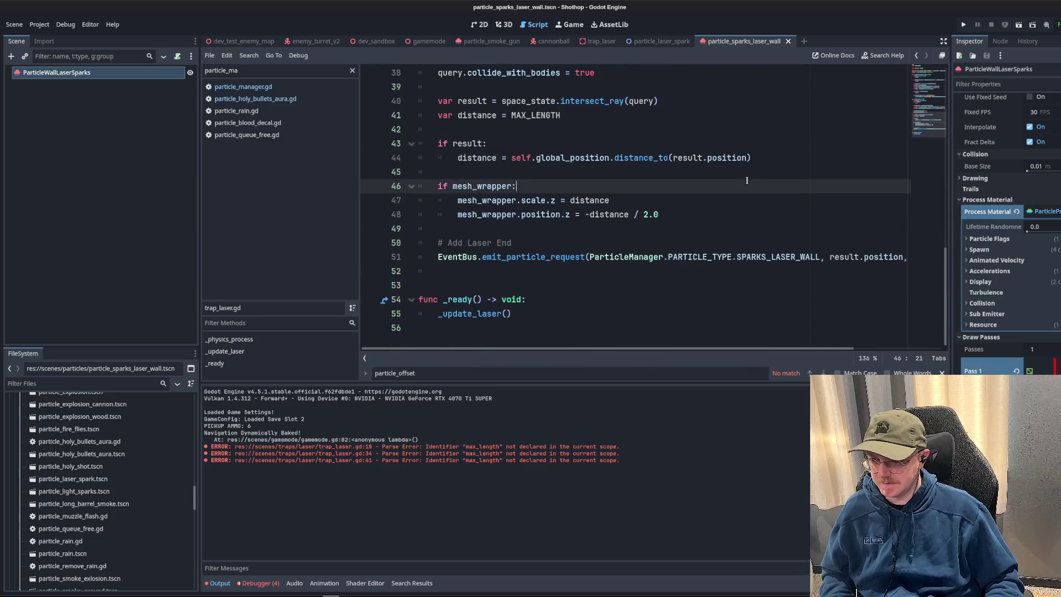
left_click(587, 231)
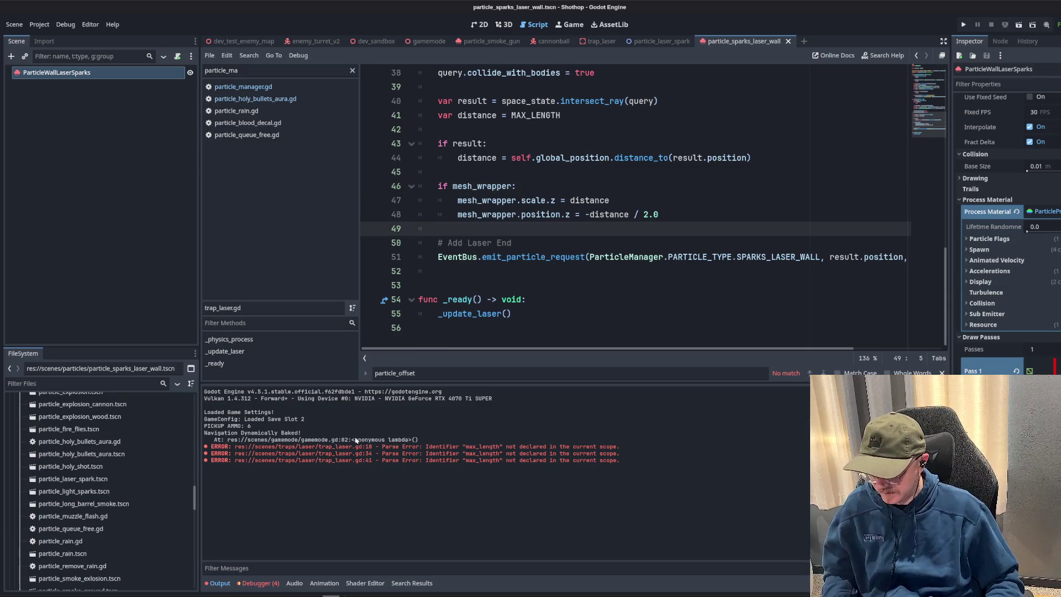
- Close the particle_sparks_laser_wall, particle_laser_spark and trap_laser scene tabs
left_click(789, 42)
left_click(698, 41)
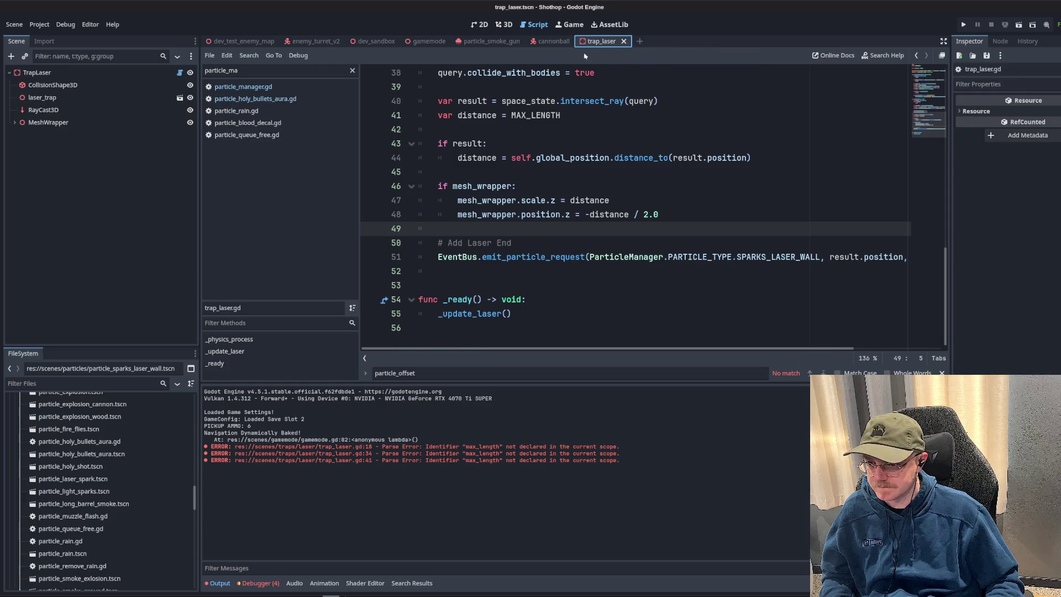
left_click(624, 42)
left_click(619, 200)
- Search the project for GPUParticles3D and open the zombie cannon and enemy_generic.gd smoke matches
key("ctrl+shift+f")
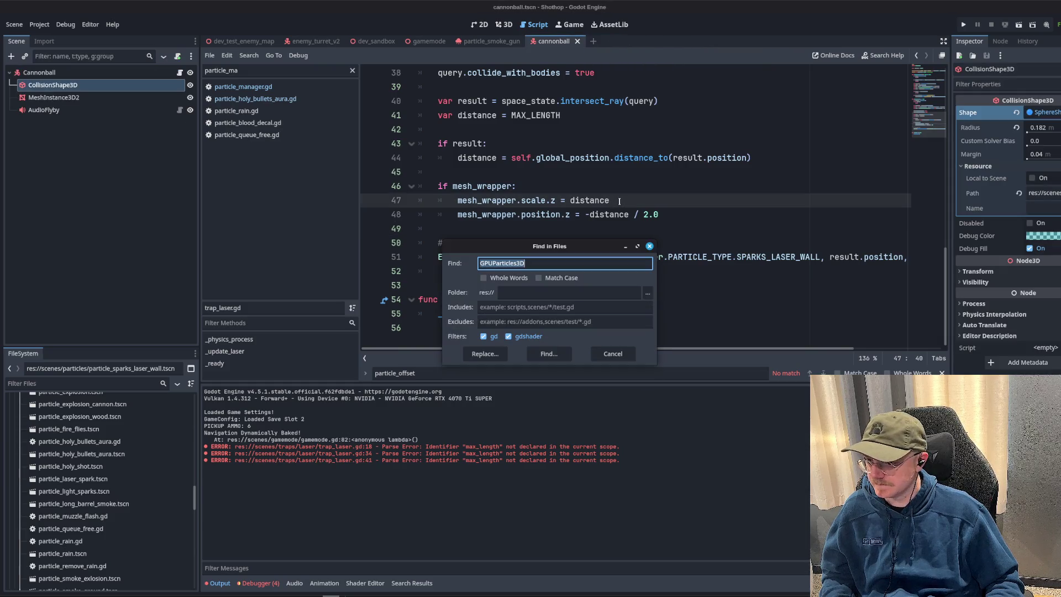
type("GPU")
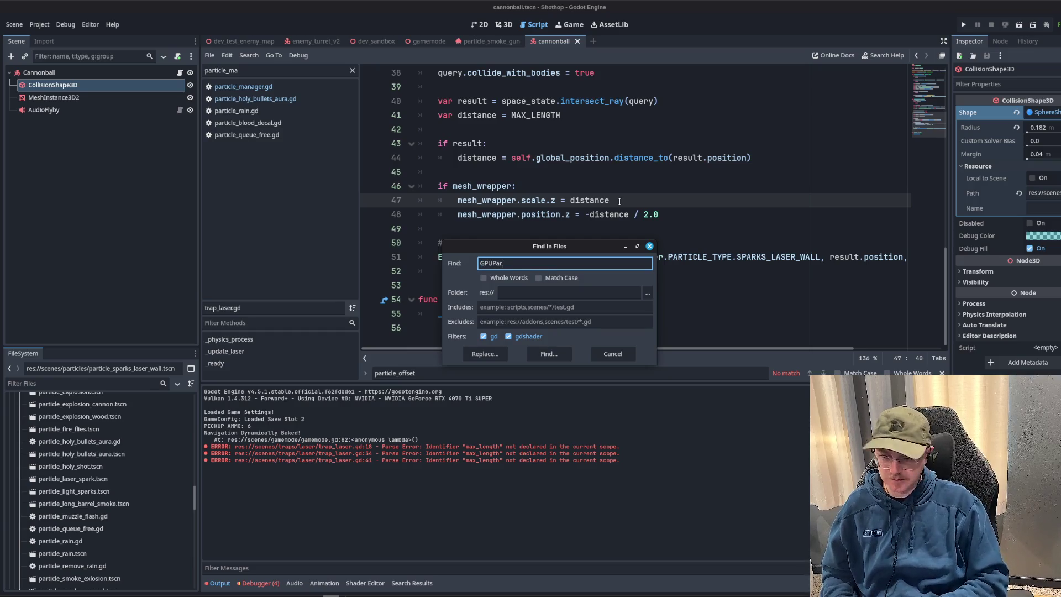
key("Return")
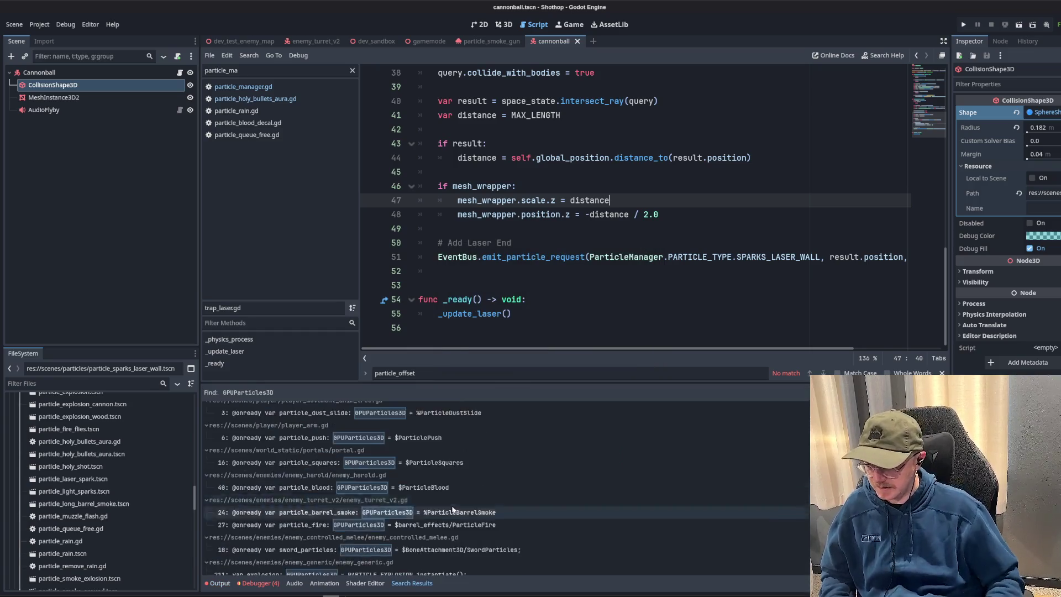
left_click(388, 566)
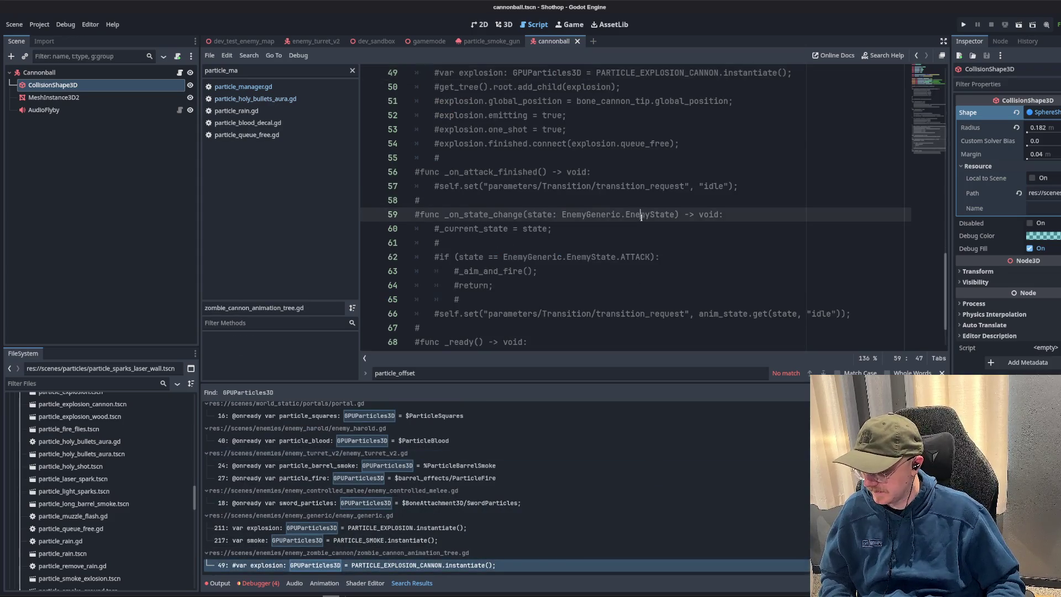
scroll(639, 217, "up", 10)
scroll(628, 221, "up", 2)
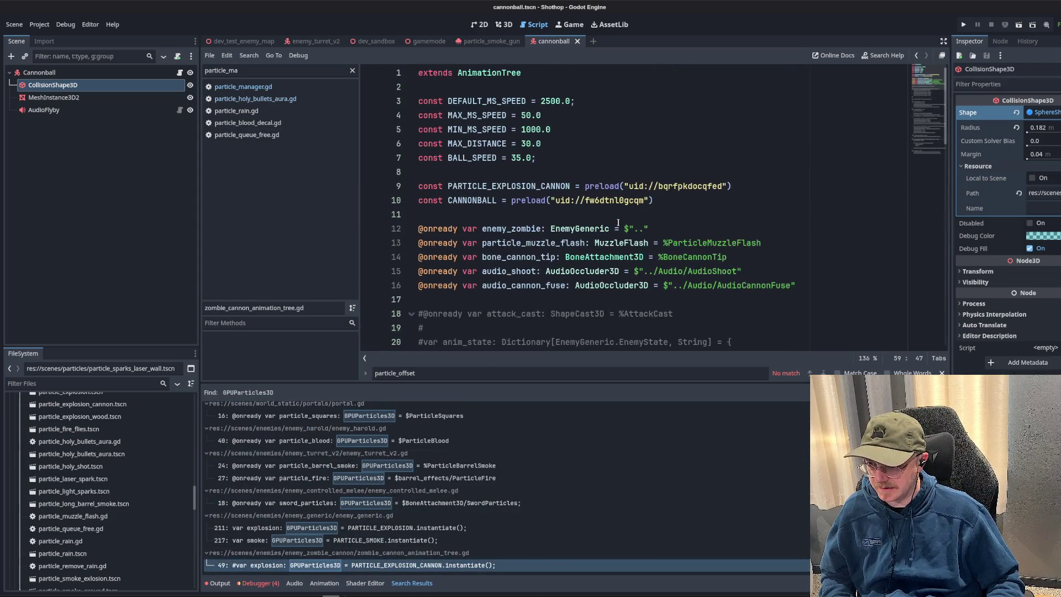
scroll(608, 218, "down", 7)
scroll(637, 213, "down", 10)
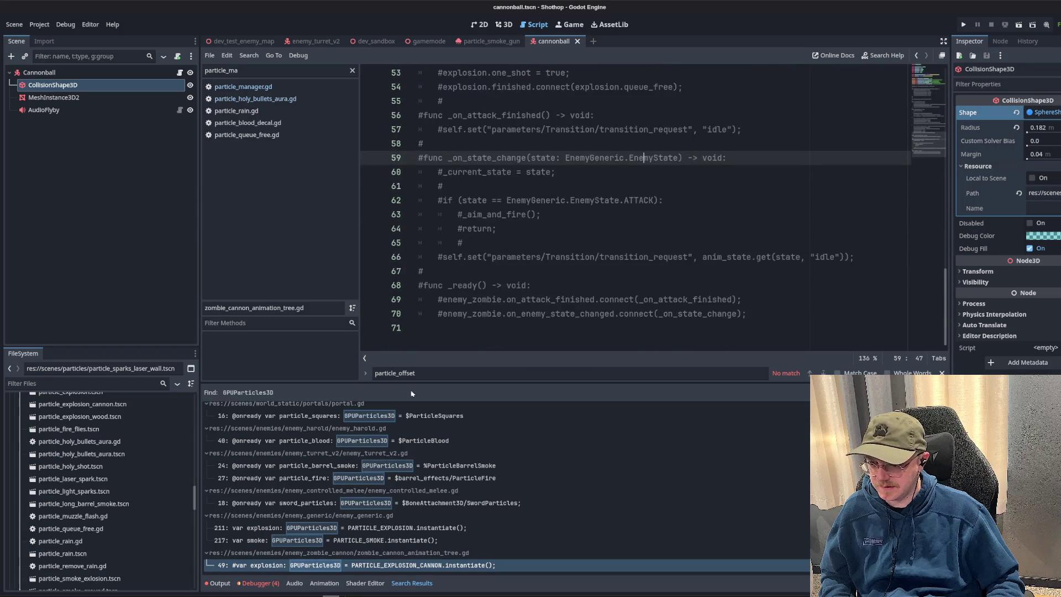
left_click(397, 541)
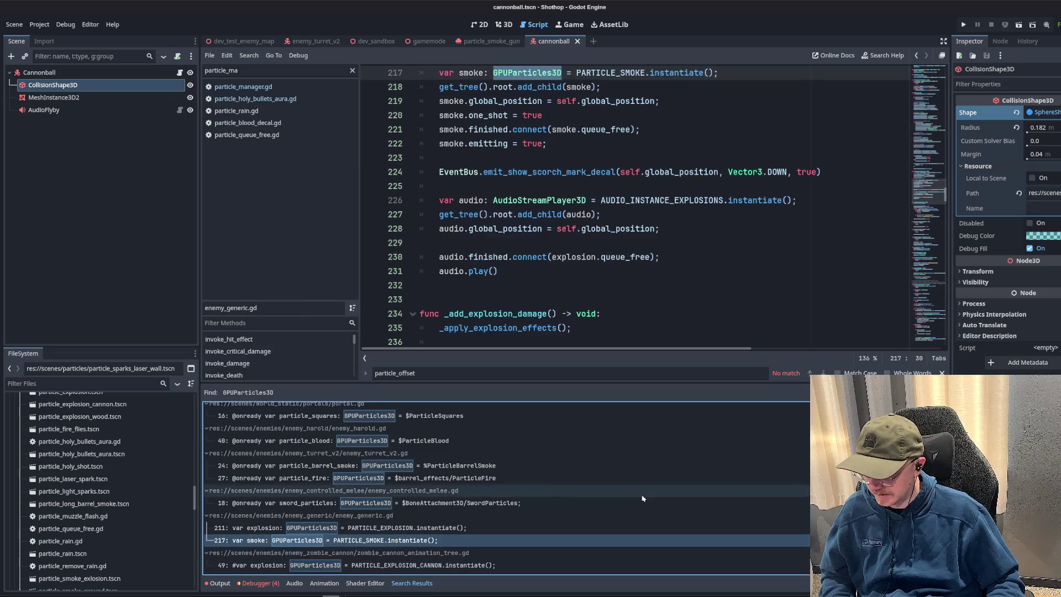
left_click(642, 243)
scroll(664, 216, "up", 4)
scroll(663, 199, "down", 3)
left_click(677, 185)
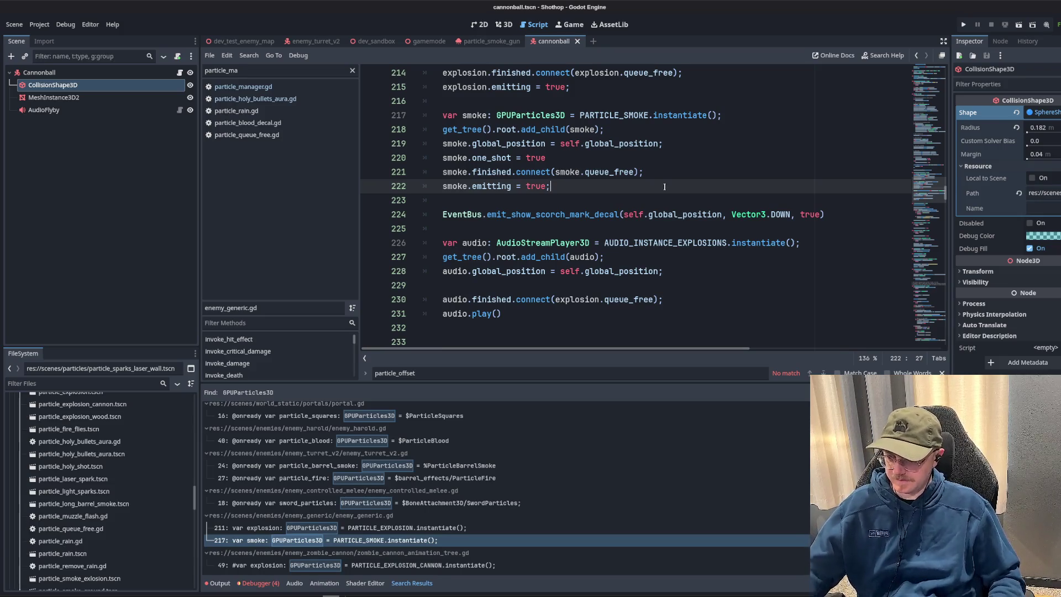
scroll(665, 187, "up", 1)
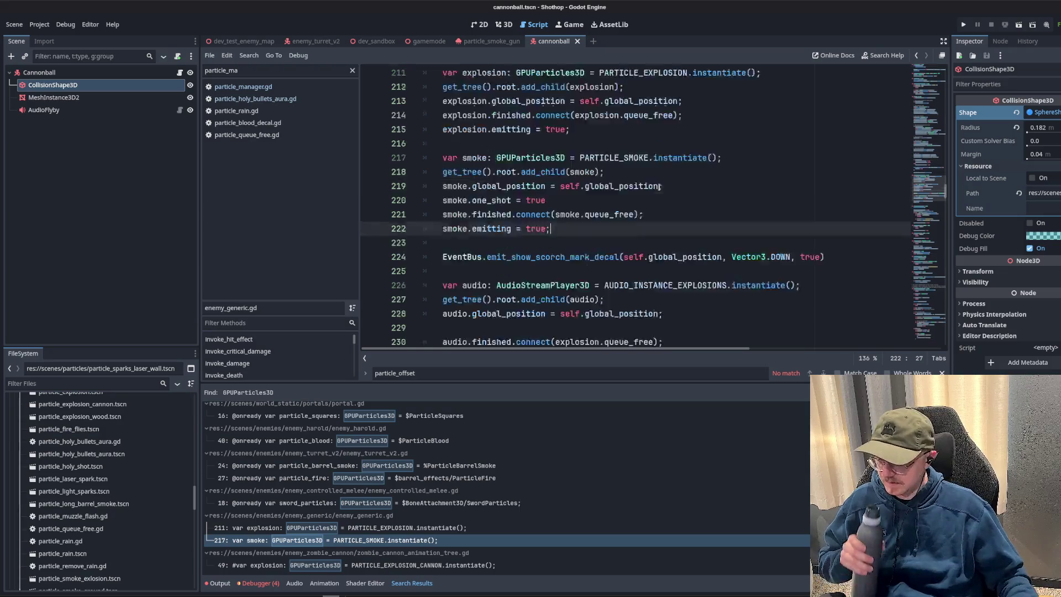
scroll(664, 188, "up", 6)
scroll(666, 191, "up", 10)
scroll(666, 195, "up", 11)
scroll(666, 194, "up", 8)
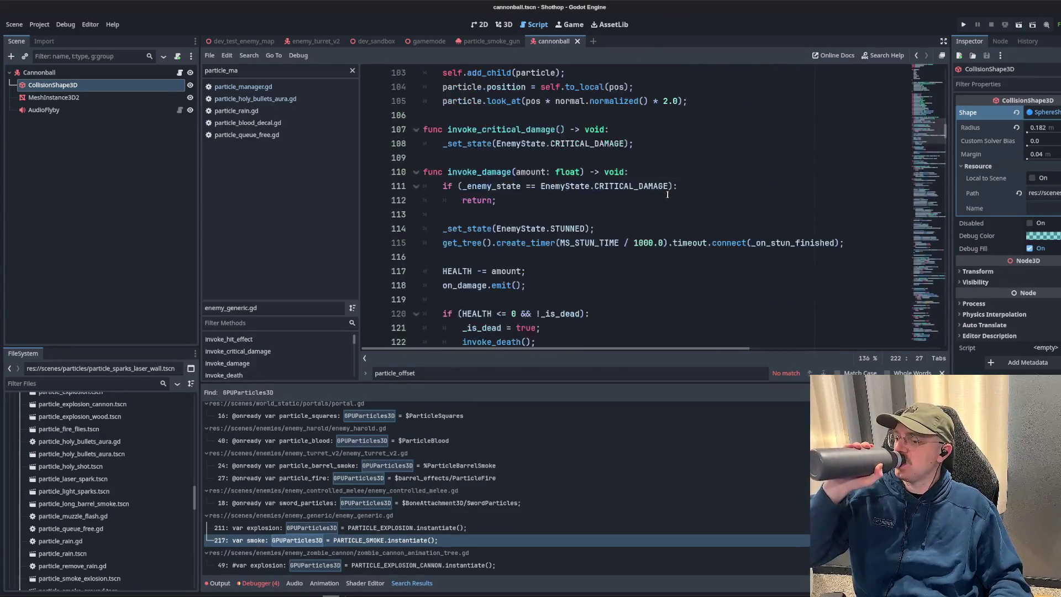
scroll(665, 195, "up", 15)
scroll(664, 197, "up", 6)
scroll(664, 196, "up", 2)
scroll(663, 196, "up", 2)
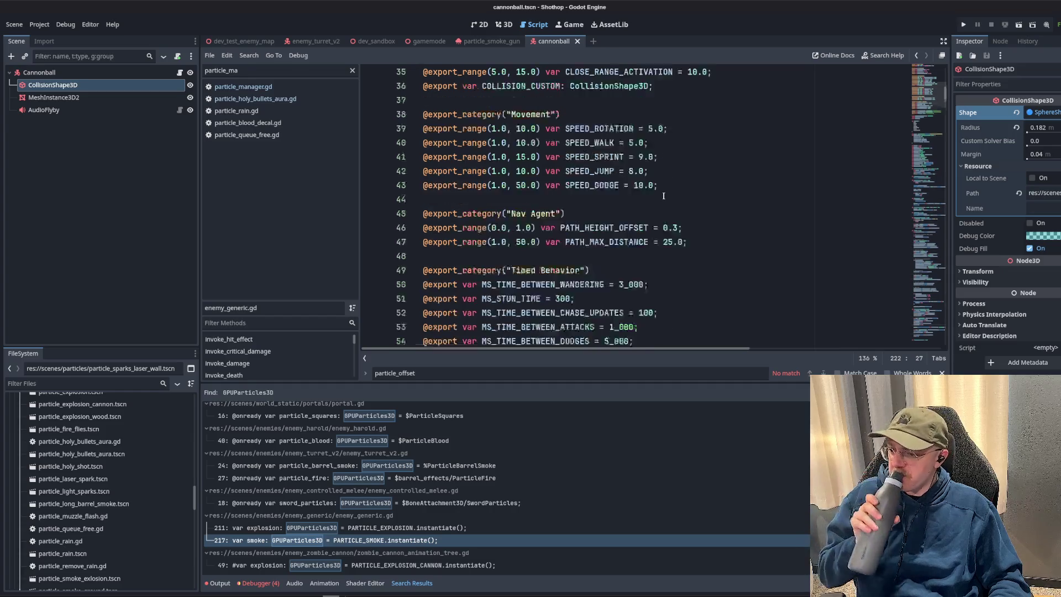
scroll(663, 195, "up", 6)
scroll(662, 196, "up", 5)
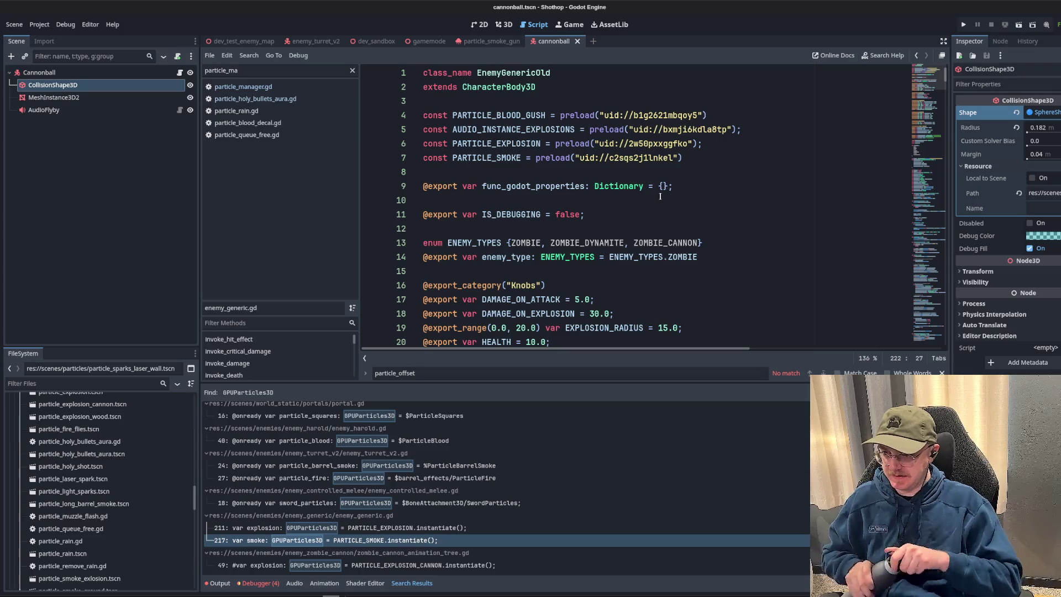
- Jump to the explosion and sword particle results and search enemy_controlled_melee.gd for sword_particles
left_click(420, 530)
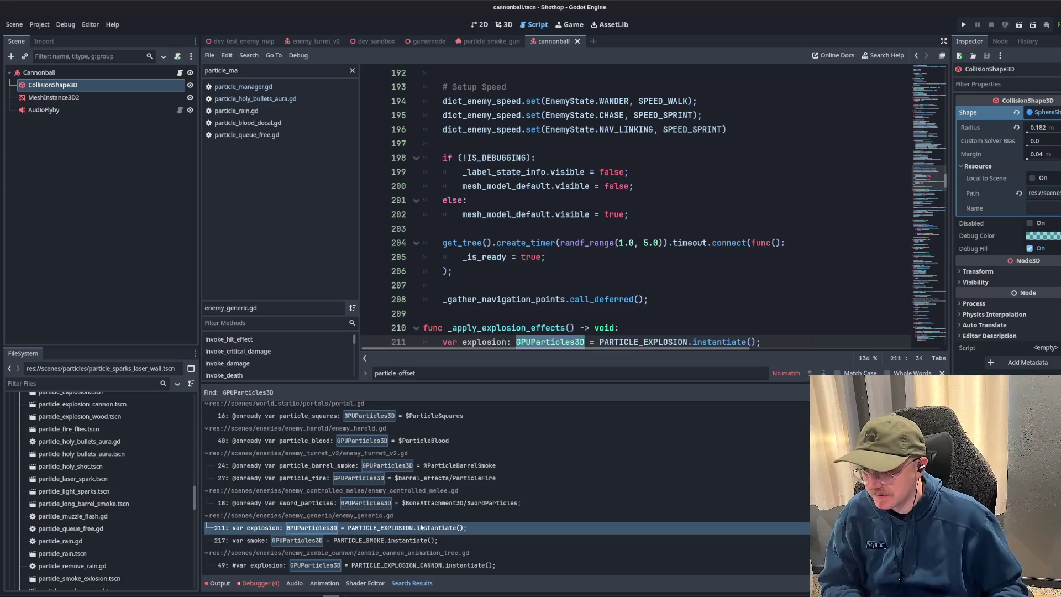
left_click(347, 503)
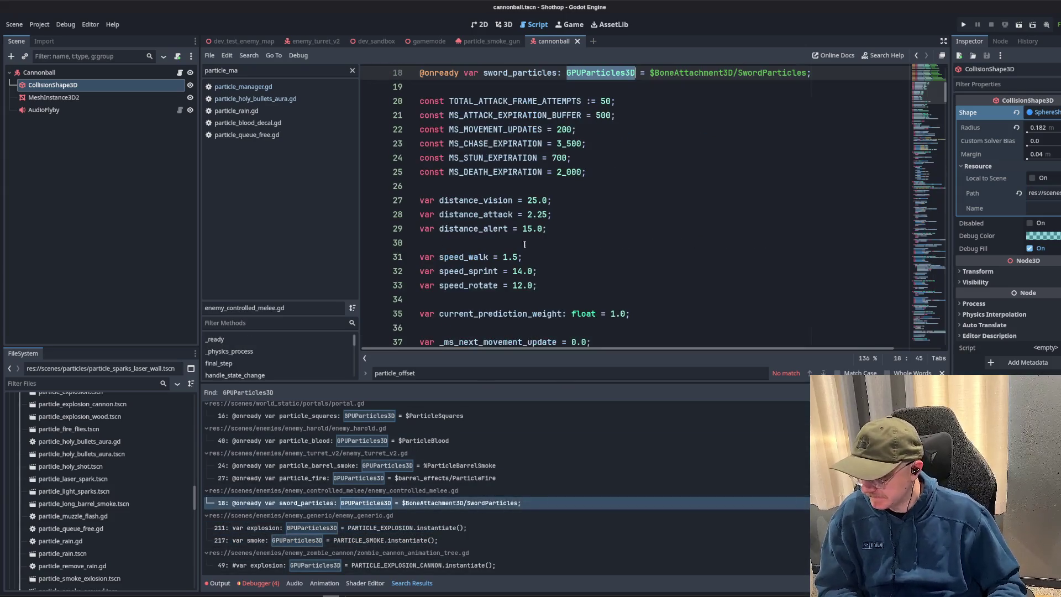
double_click(522, 286)
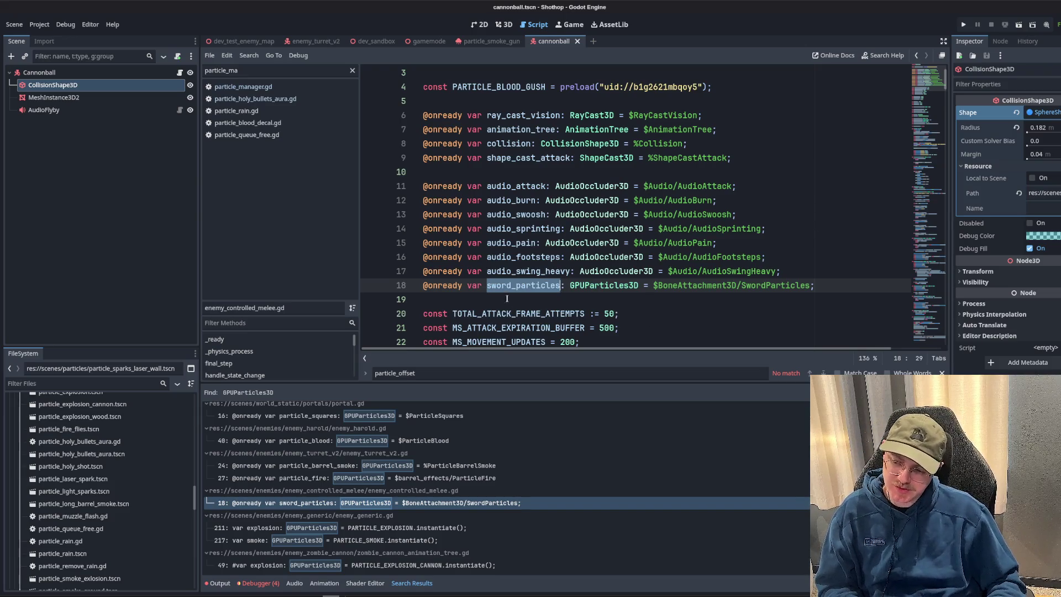
key("ctrl+f")
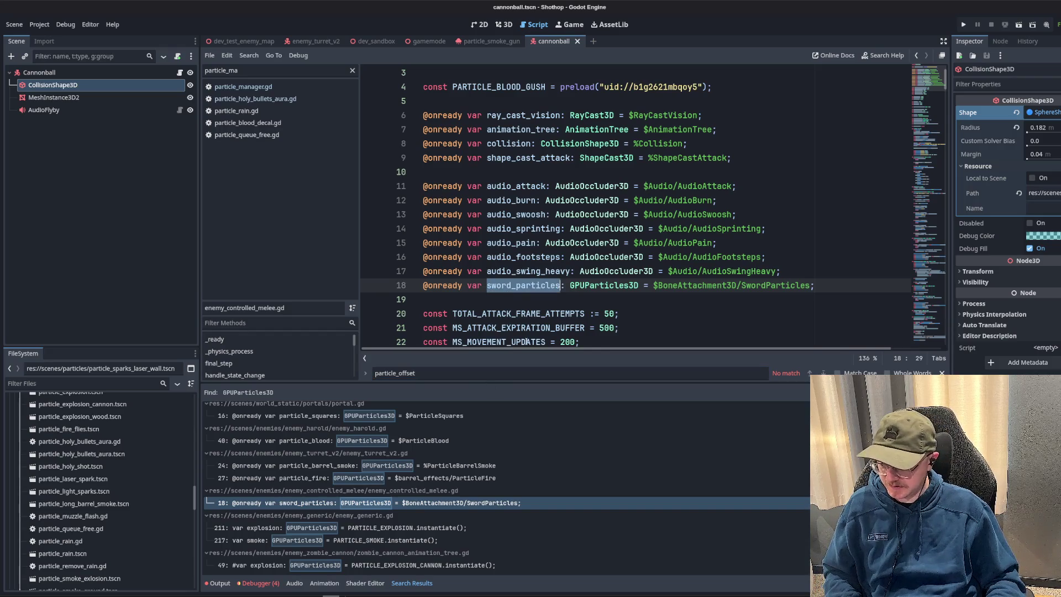
key("ctrl+f")
- Filter the FileSystem for 'controlled' and open enemy_controlled_melee.tscn
left_click(537, 231)
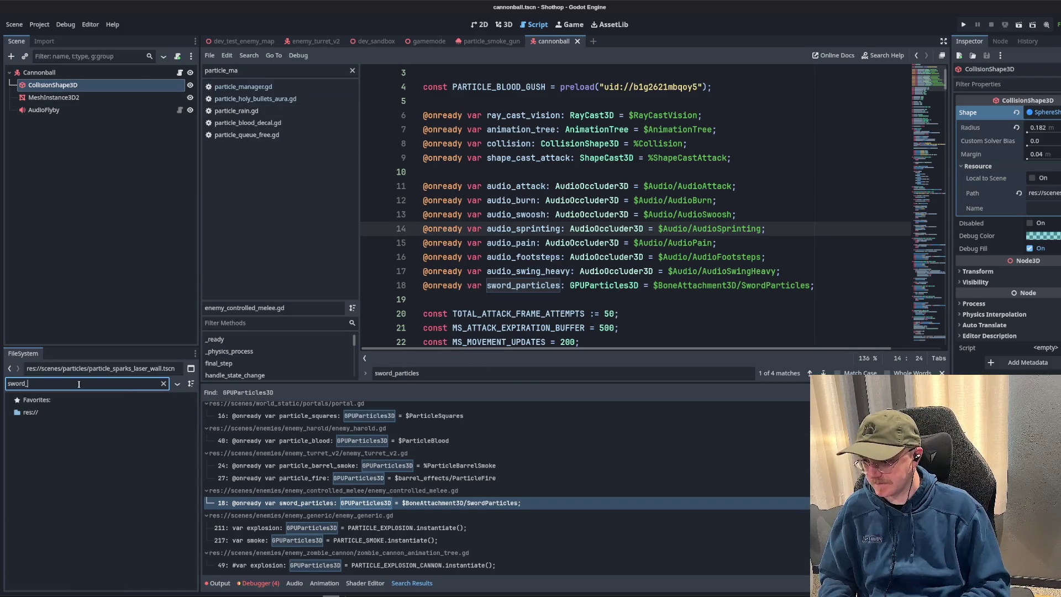
type("enemy_zombie")
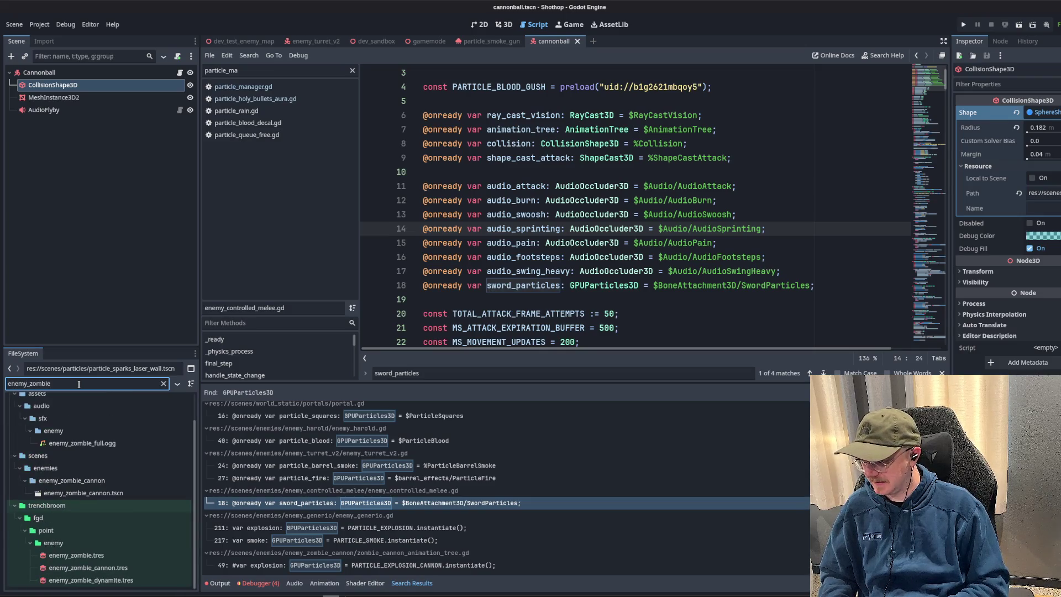
key("ctrl+a")
type("controlled")
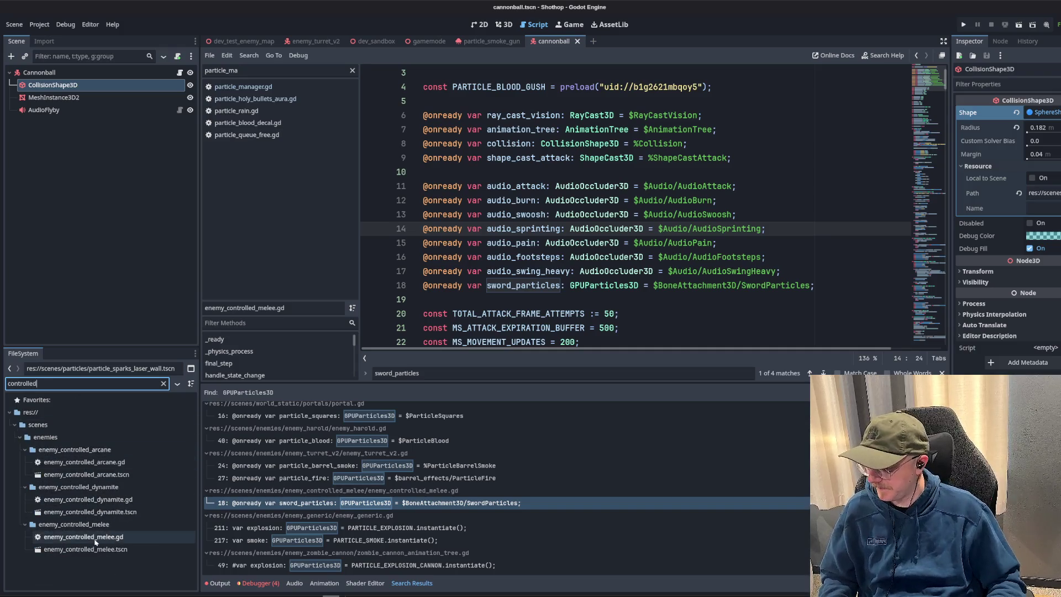
double_click(85, 549)
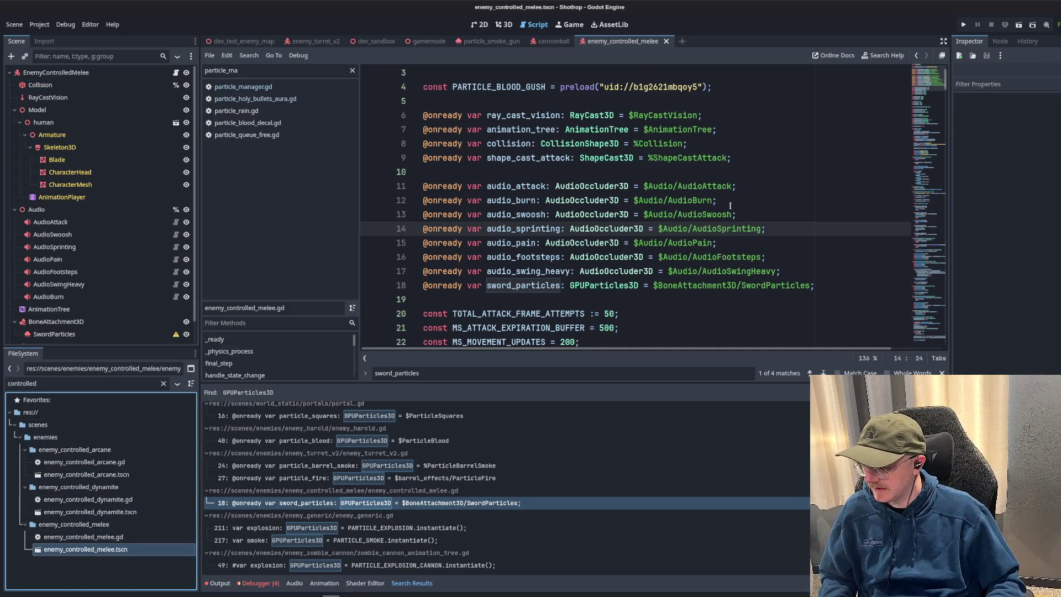
- In 3D view, select SwordParticles, toggle Emitting on and off, and bring up its context menu
left_click(506, 29)
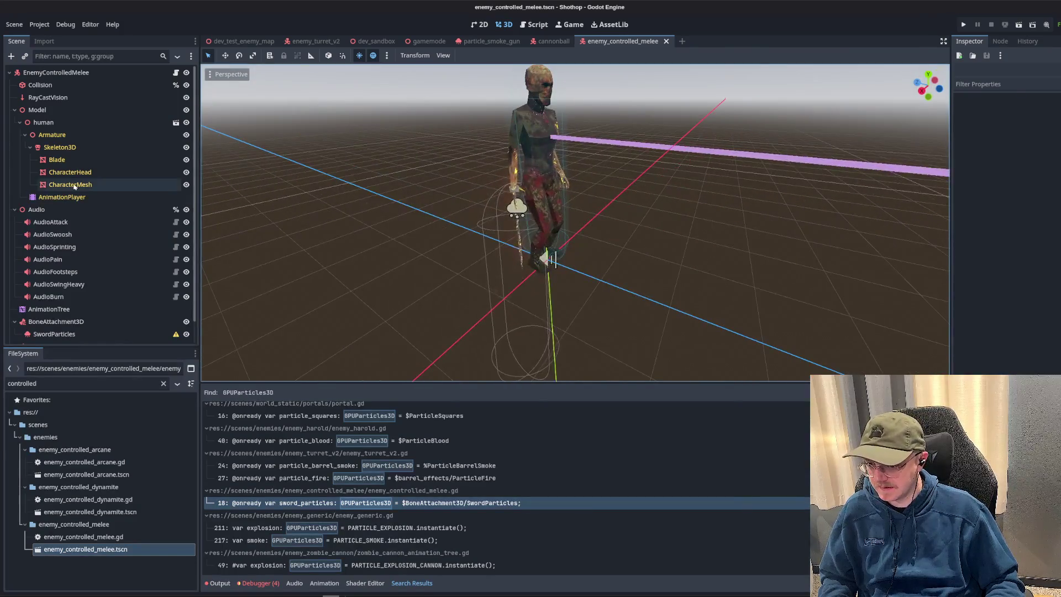
left_click(58, 342)
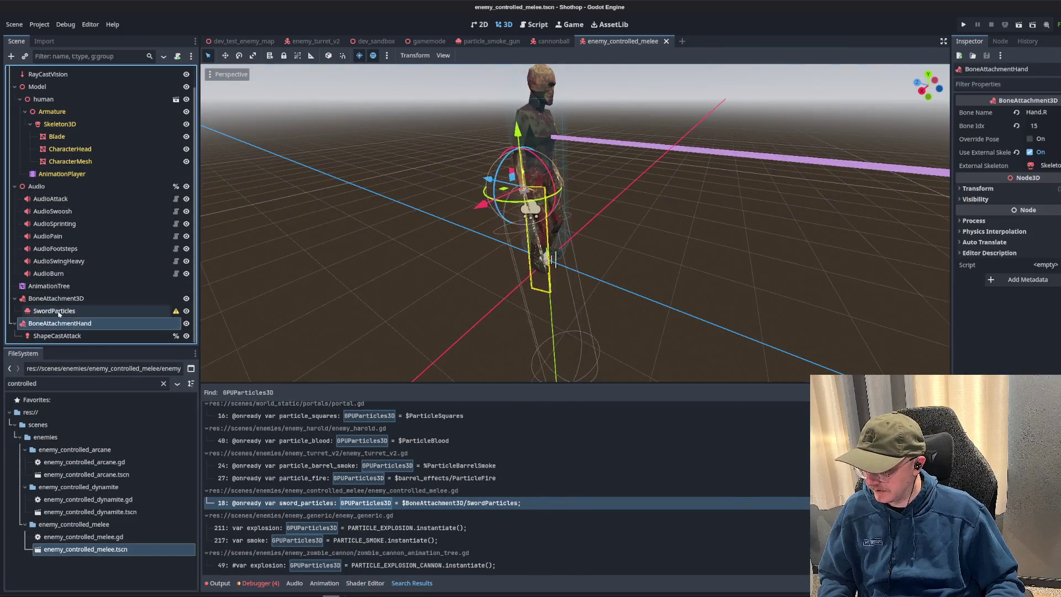
left_click(58, 312)
left_click(1029, 113)
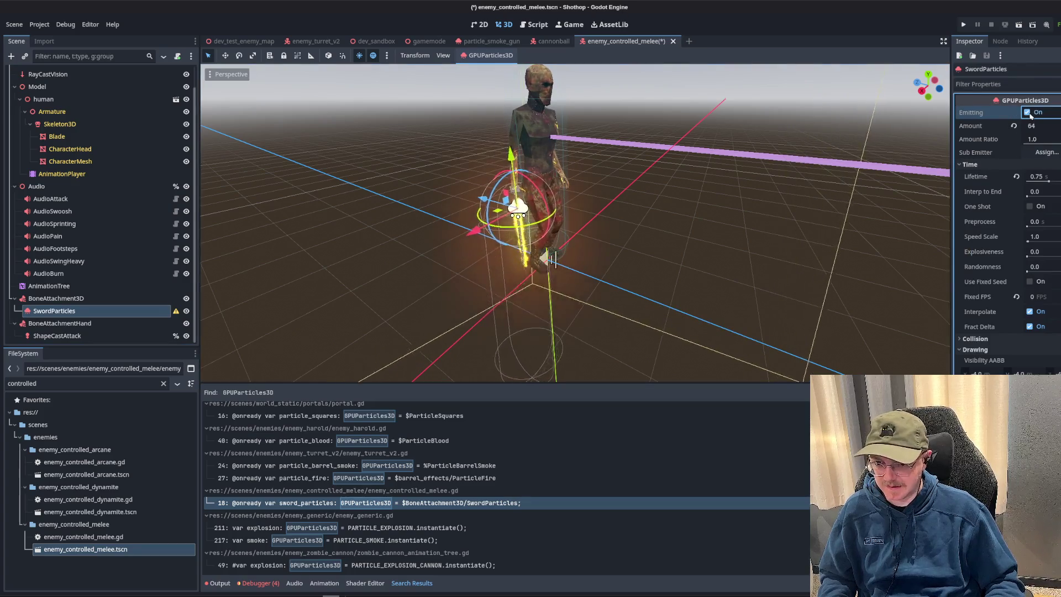
left_click(1029, 113)
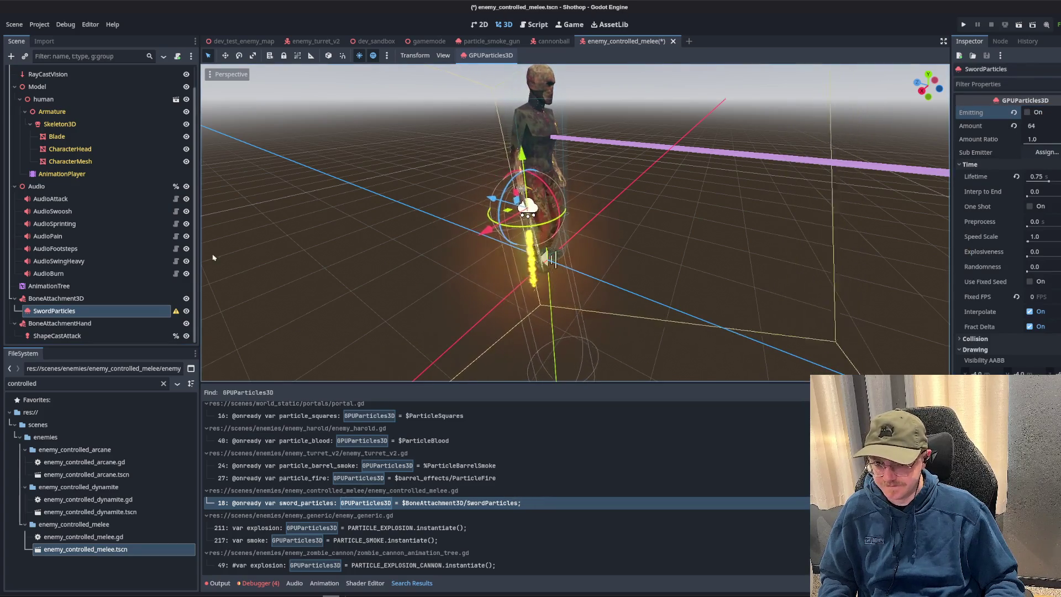
right_click(56, 311)
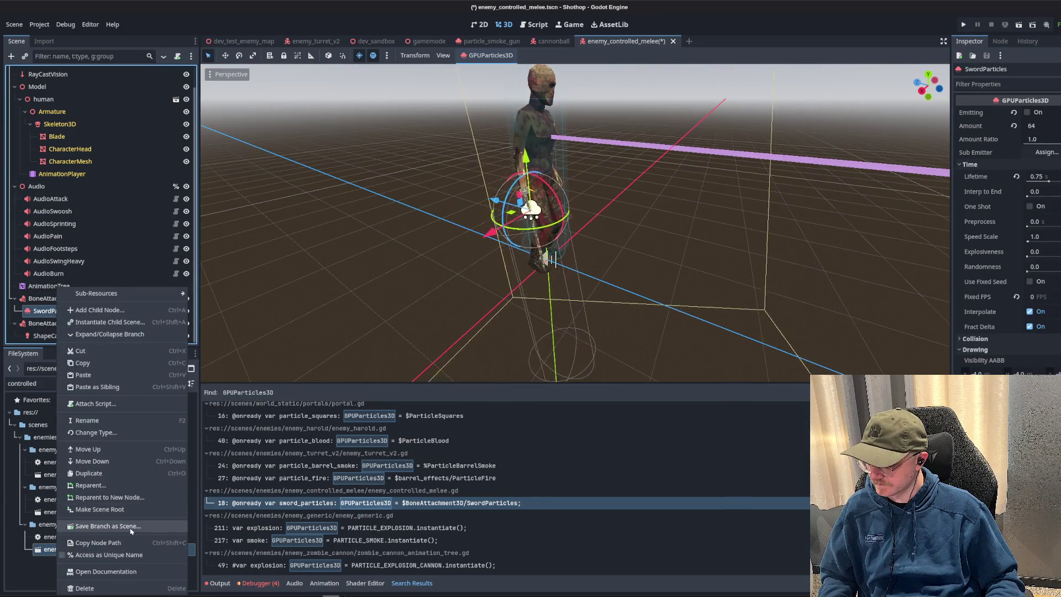
- Save SwordParticles as res://scenes/particles/particle_enemy_sword_swing.tscn and open the melee enemy script
left_click(107, 527)
left_click(355, 169)
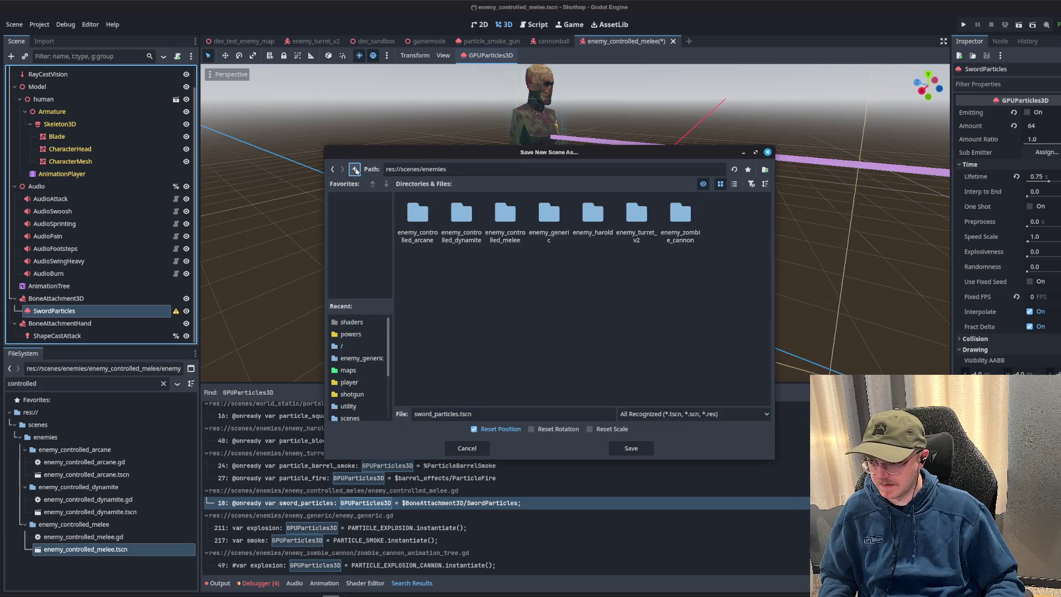
left_click(355, 170)
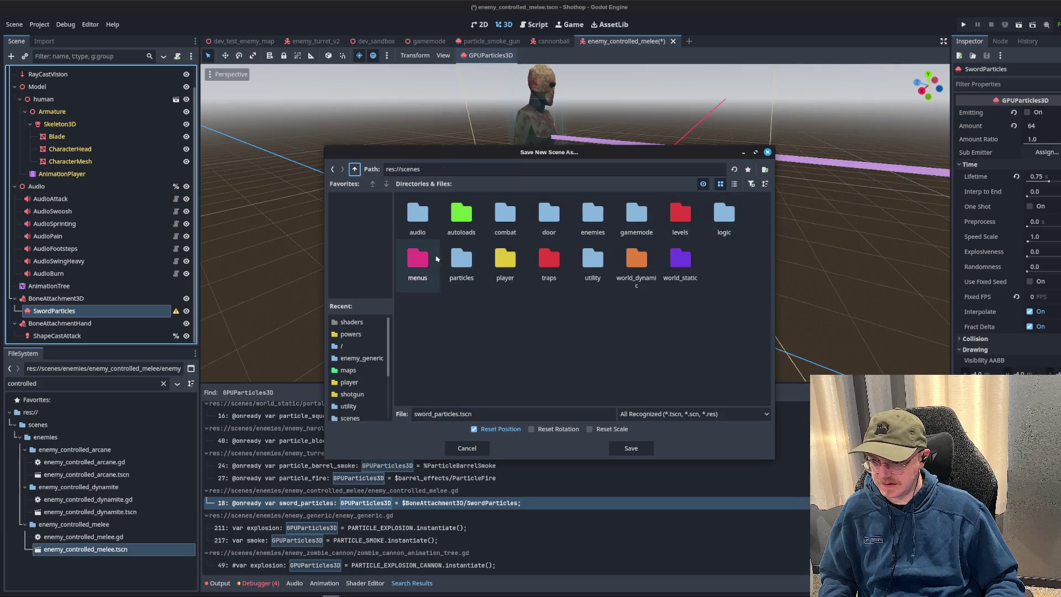
double_click(462, 274)
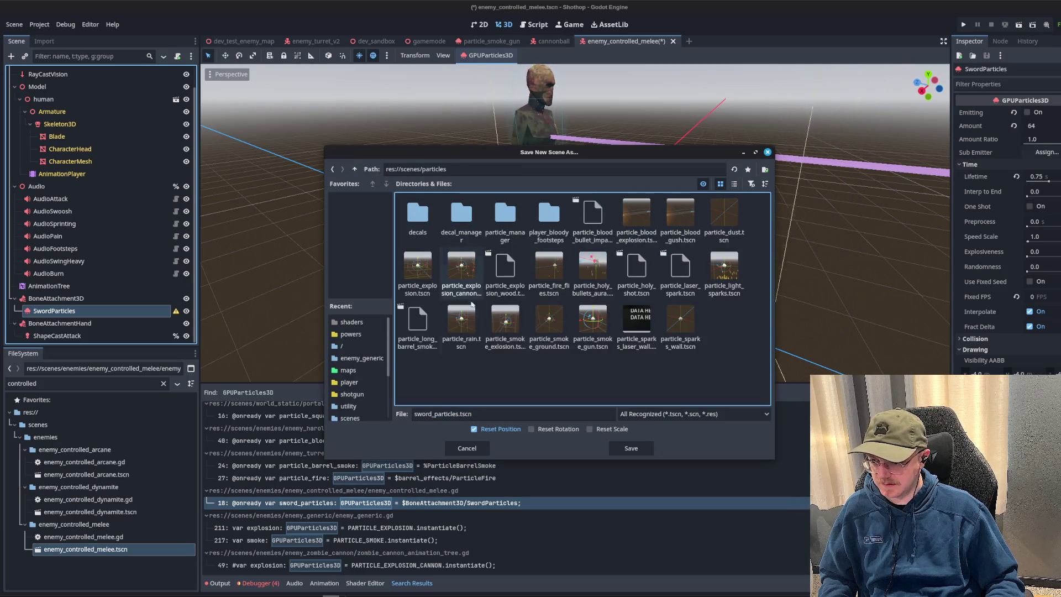
double_click(459, 415)
type("partic")
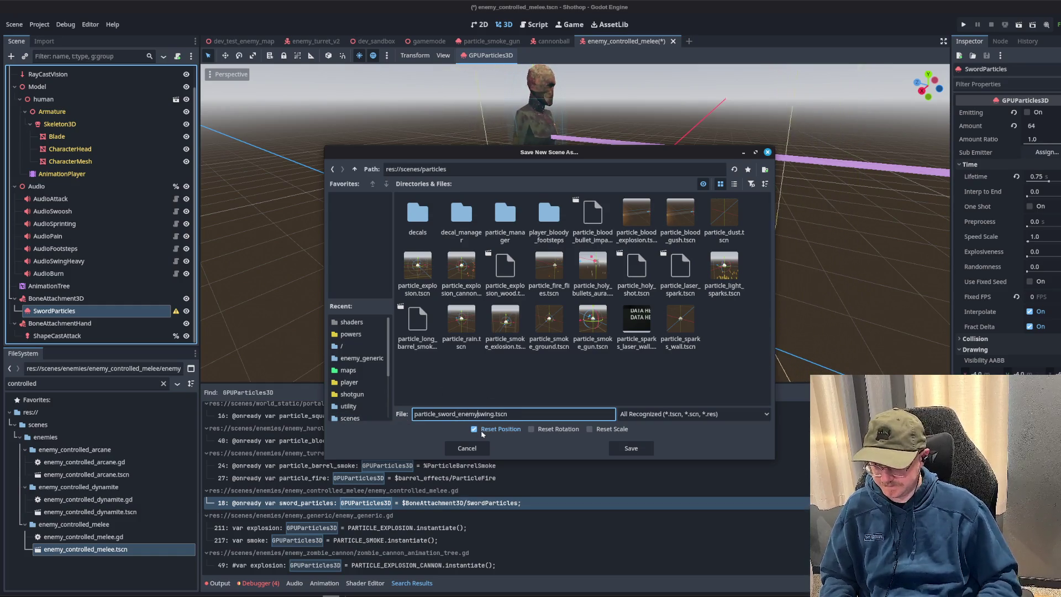
key("BackSpace")
key("BackSpace")
key("BackSpace")
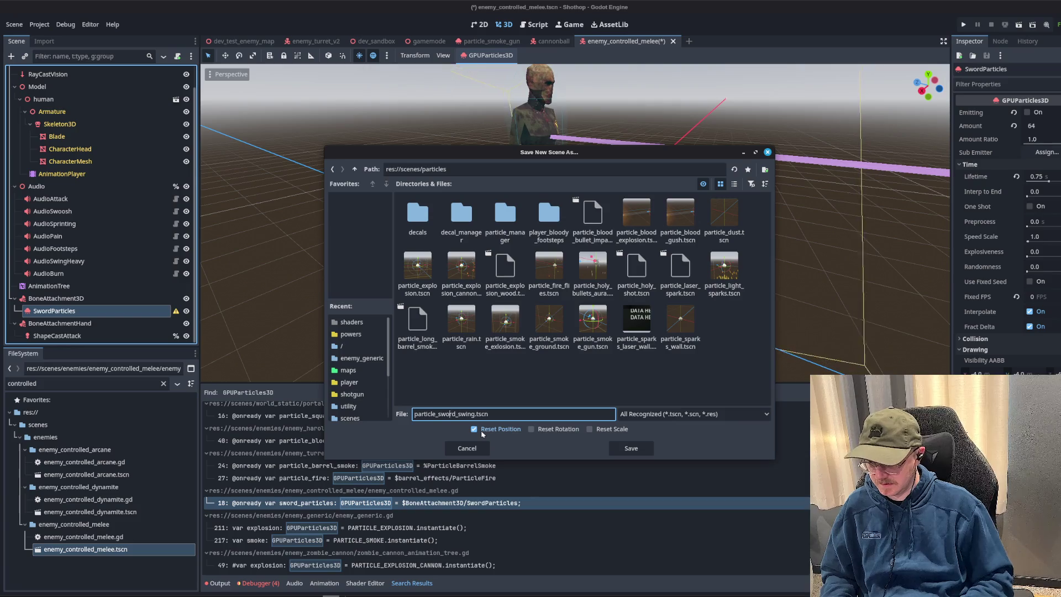
type("enemy")
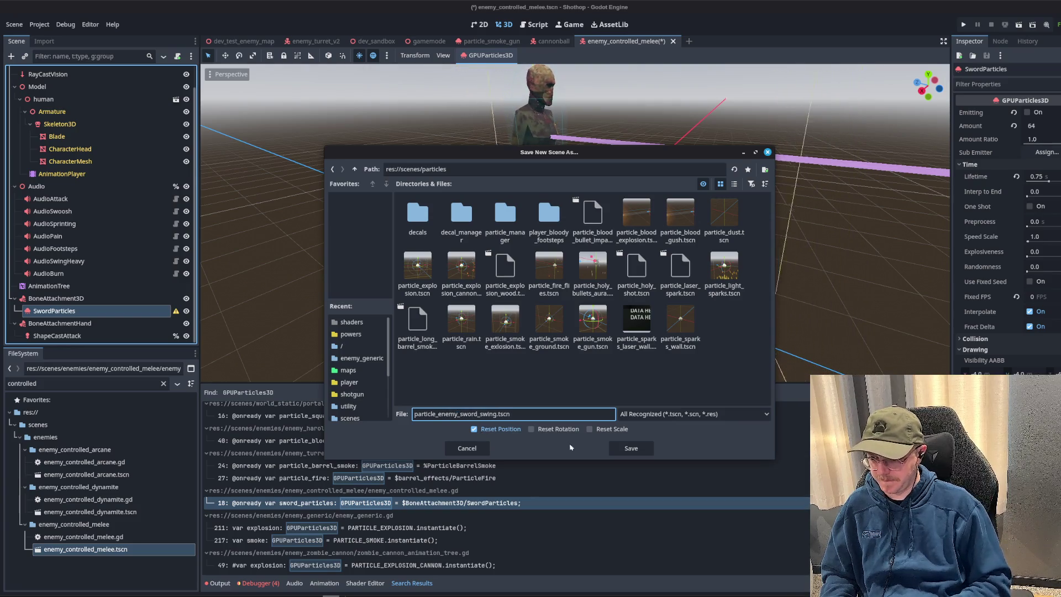
left_click(632, 449)
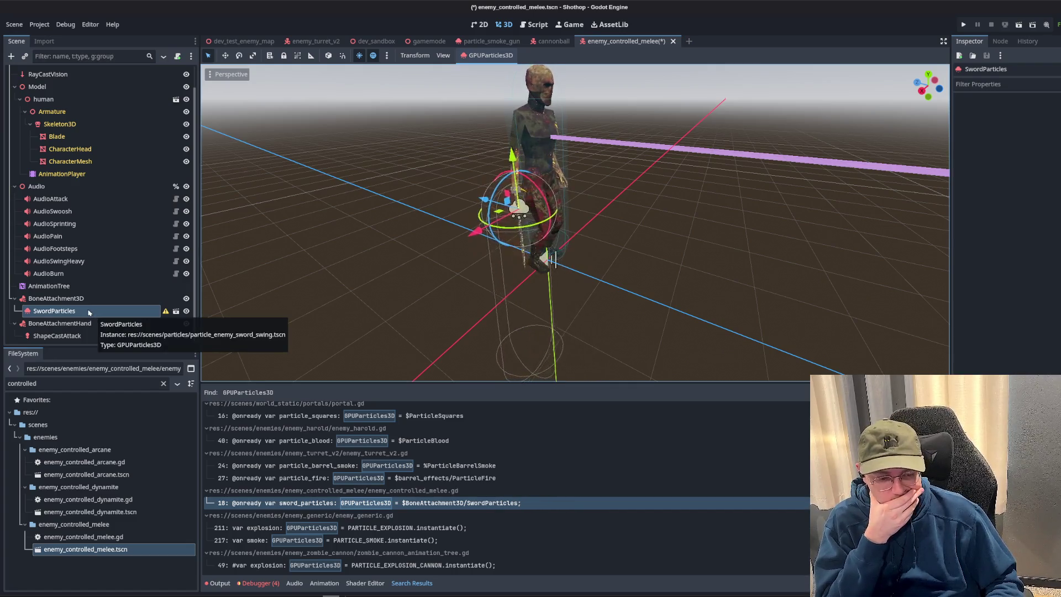
scroll(118, 208, "up", 2)
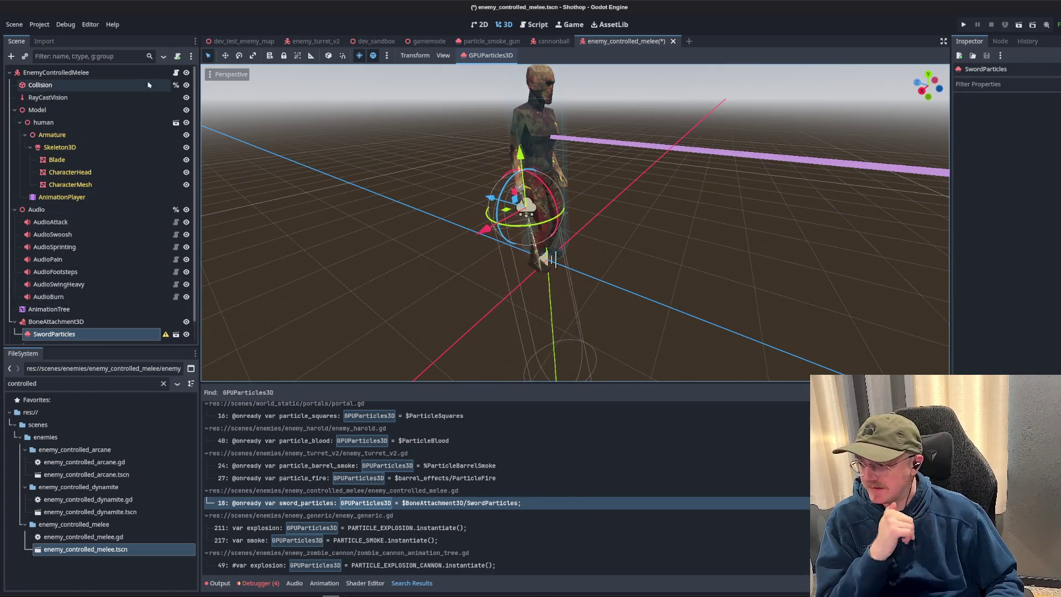
left_click(176, 74)
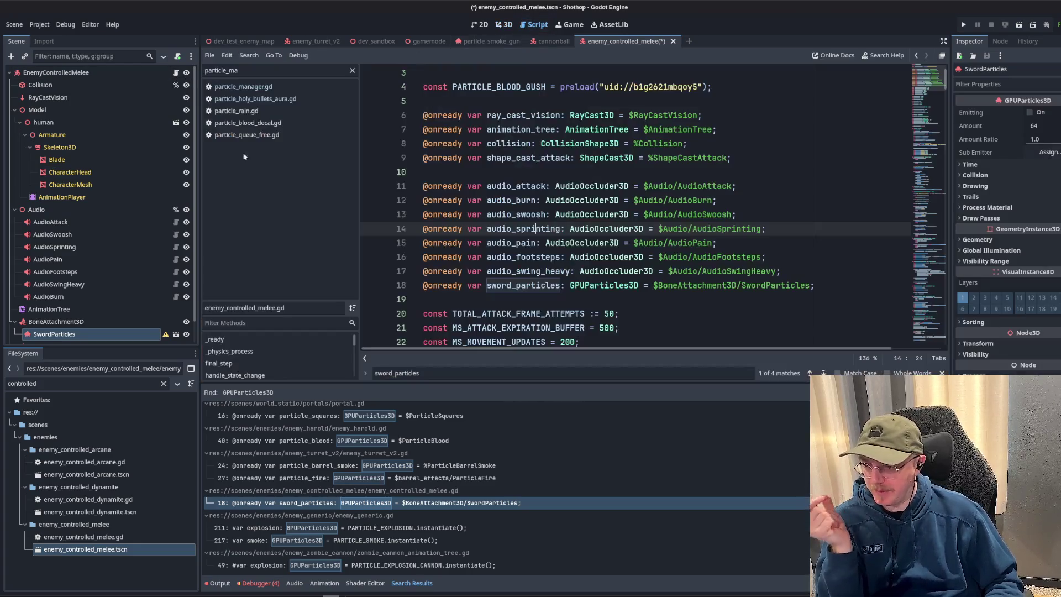
double_click(283, 69)
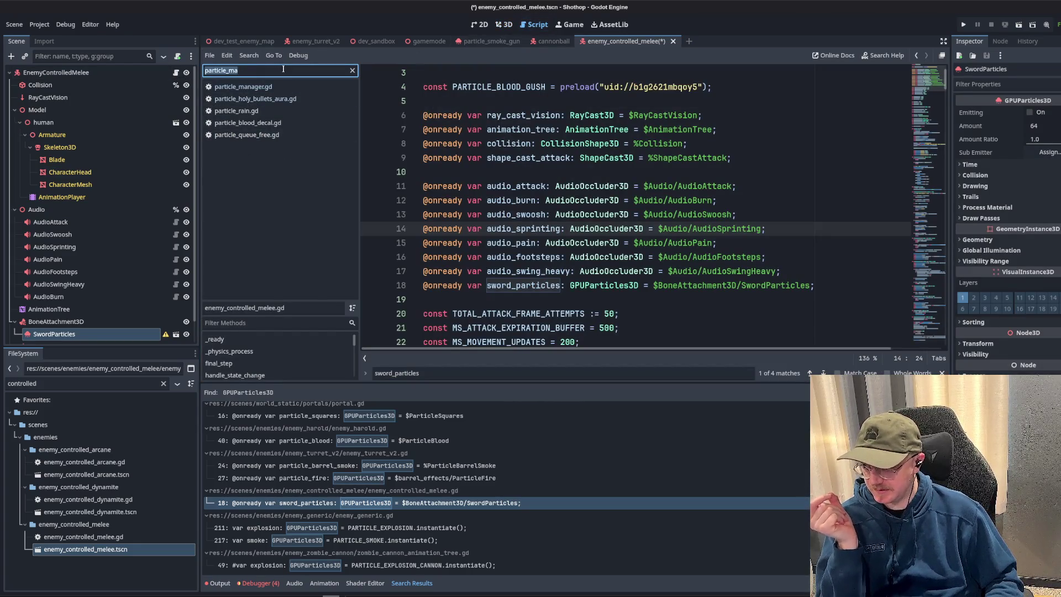
type("eventbus")
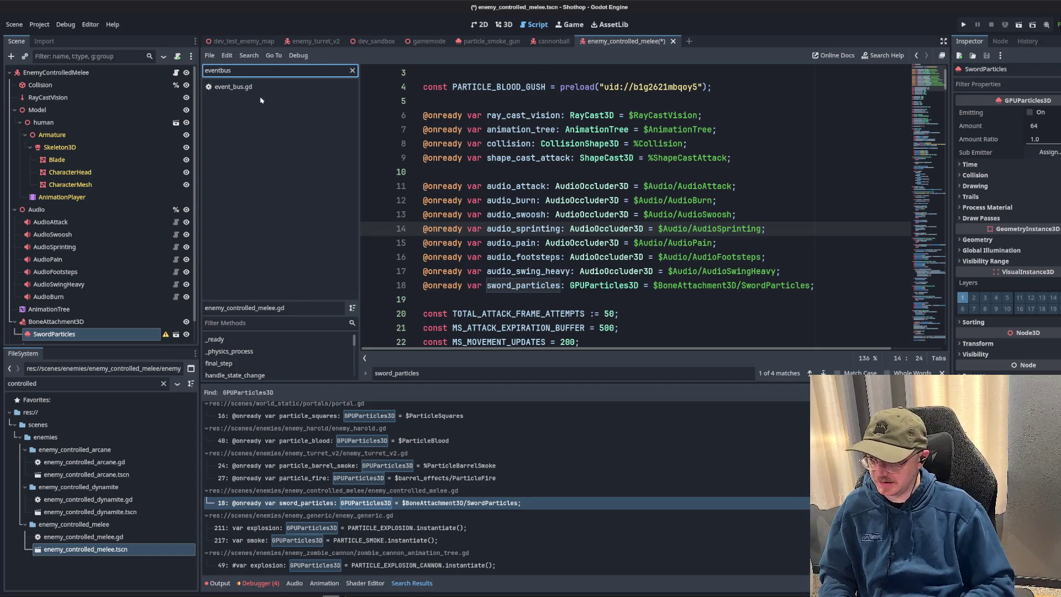
- Open event_bus.gd, widen the editor, and duplicate the on_particle_request signal and emit function
key("Return")
scroll(702, 210, "down", 10)
scroll(702, 209, "down", 3)
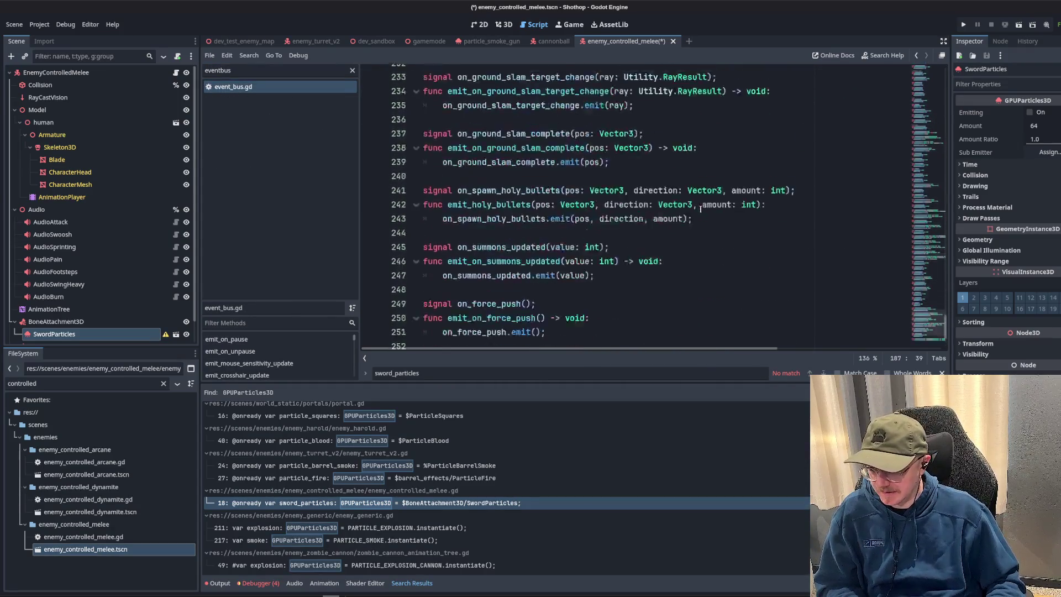
scroll(702, 209, "down", 2)
left_click(587, 286)
mouse_move(742, 349)
left_mouse_down()
mouse_move(886, 354)
mouse_move(569, 339)
left_mouse_up()
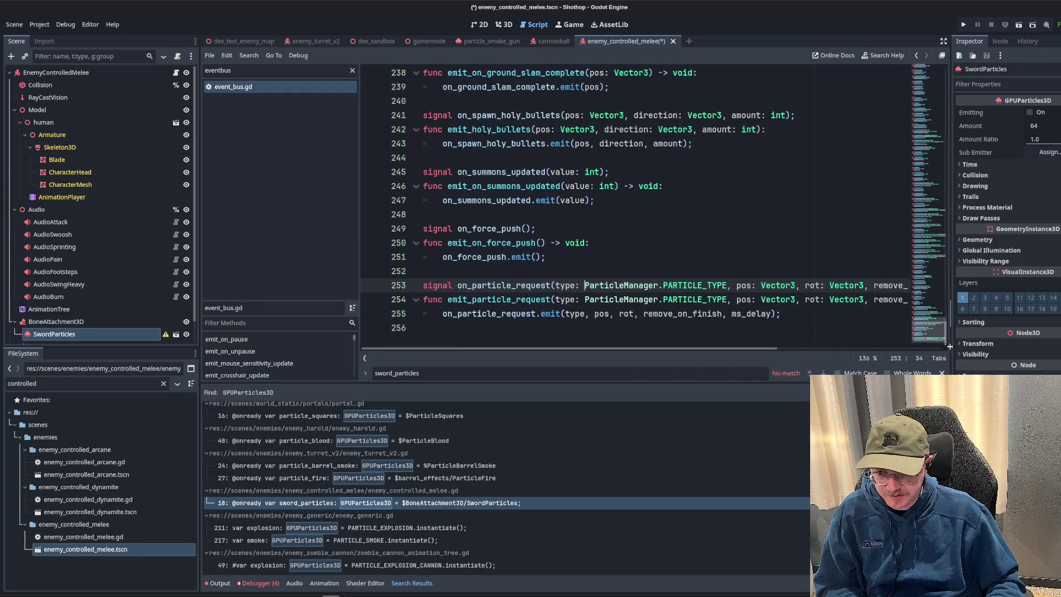
left_click_drag(950, 347, 1034, 340)
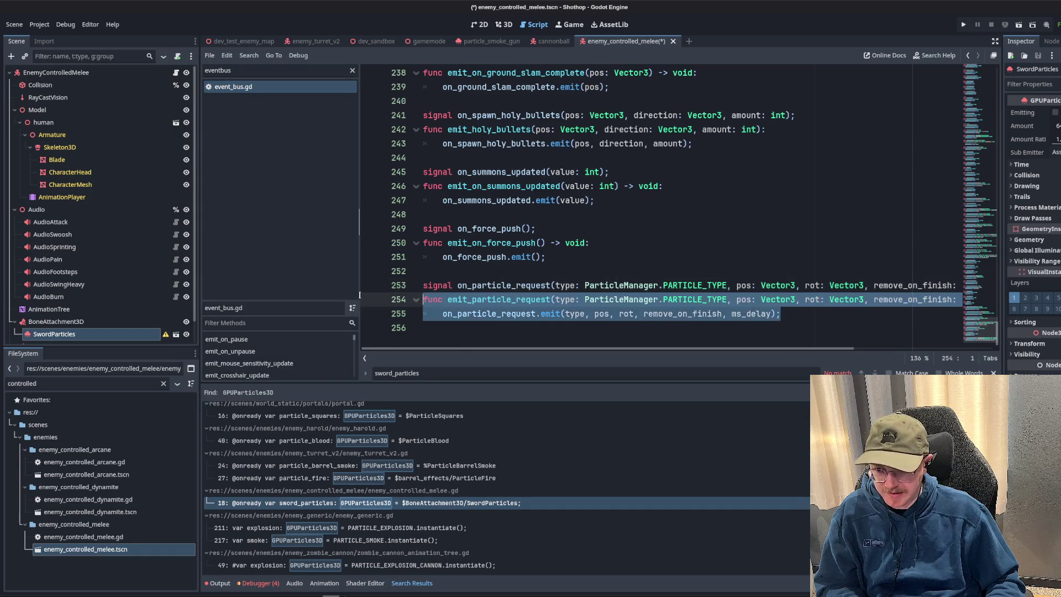
left_click_drag(788, 325, 423, 286)
key("ctrl+c")
left_click(759, 323)
key("Return")
- Rename the duplicated pair to on_particle_append and emit_particle_append_request
key("ctrl+v")
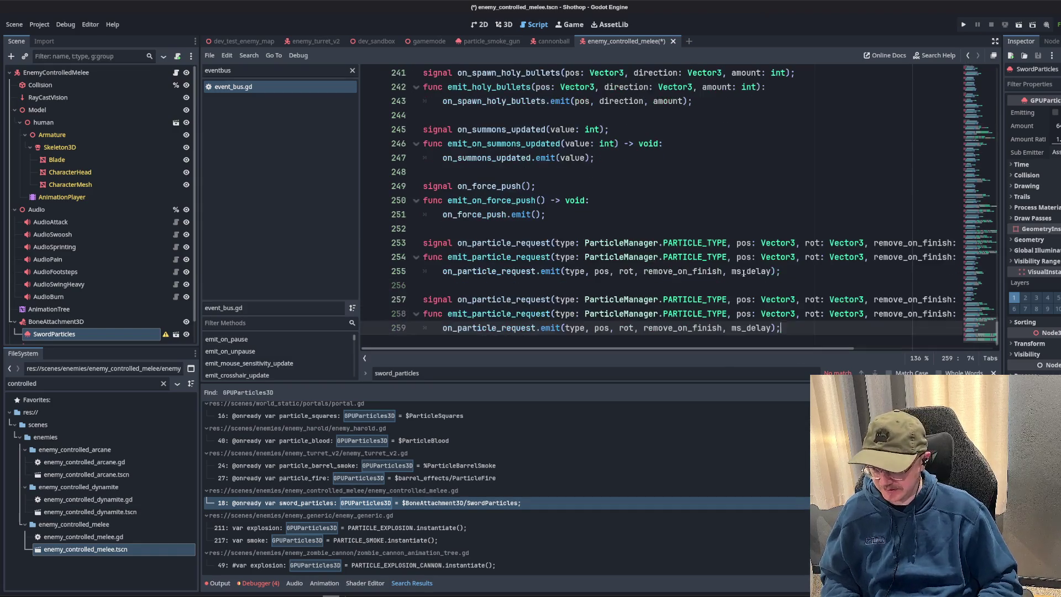
key("Up")
key("Up")
key("Up")
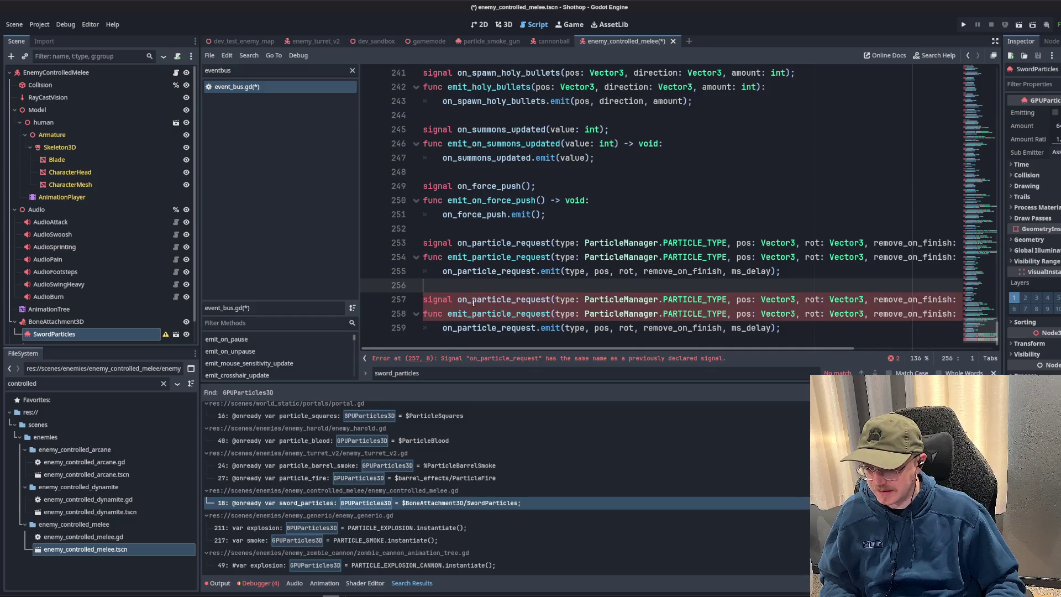
left_click_drag(471, 300, 572, 300)
type("part")
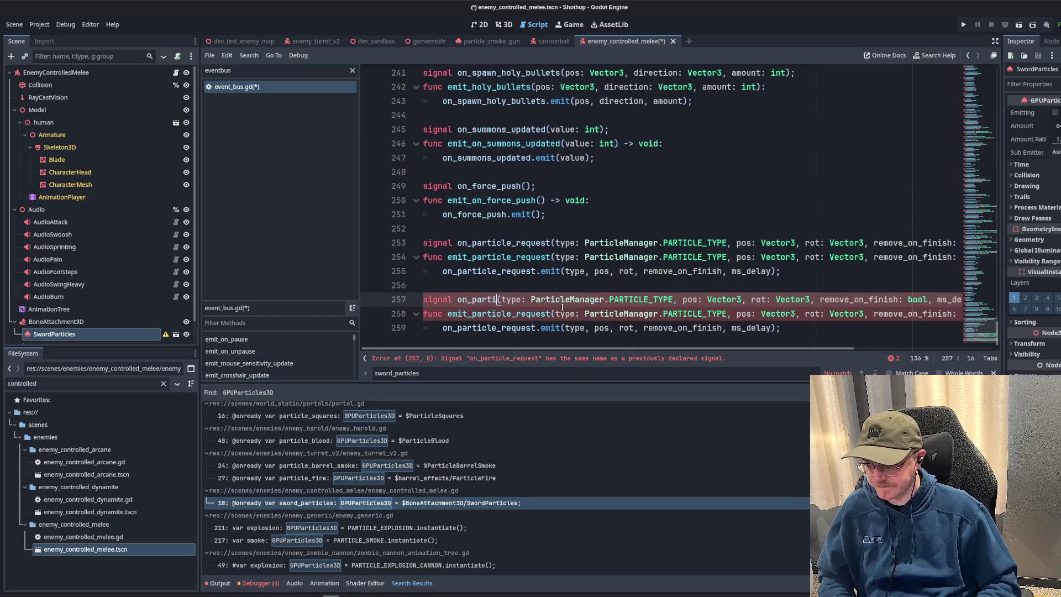
type("icle_append")
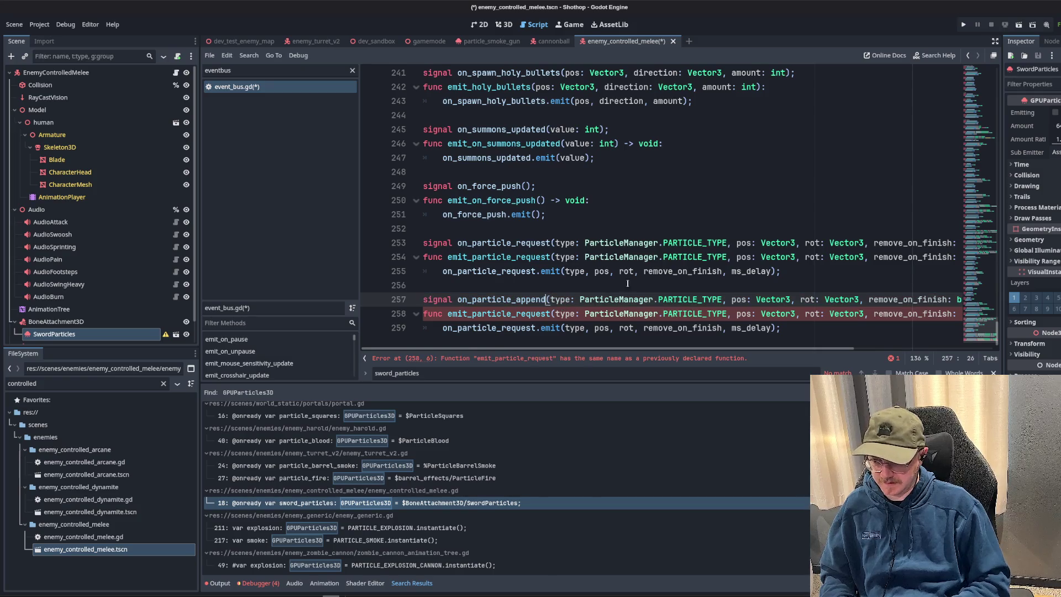
left_click(513, 314)
type("appen")
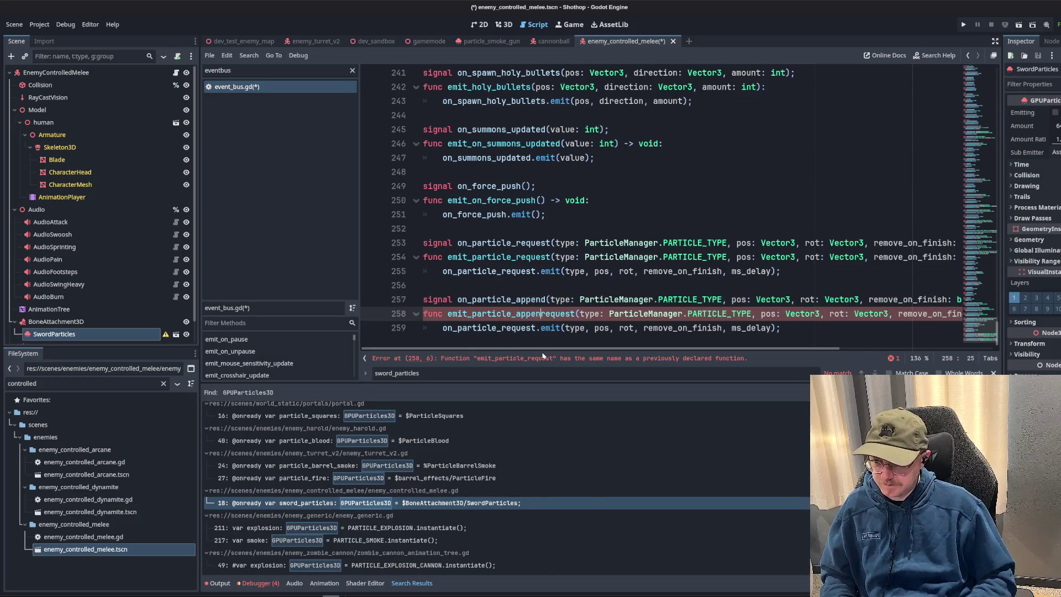
type("d_")
left_click(664, 258)
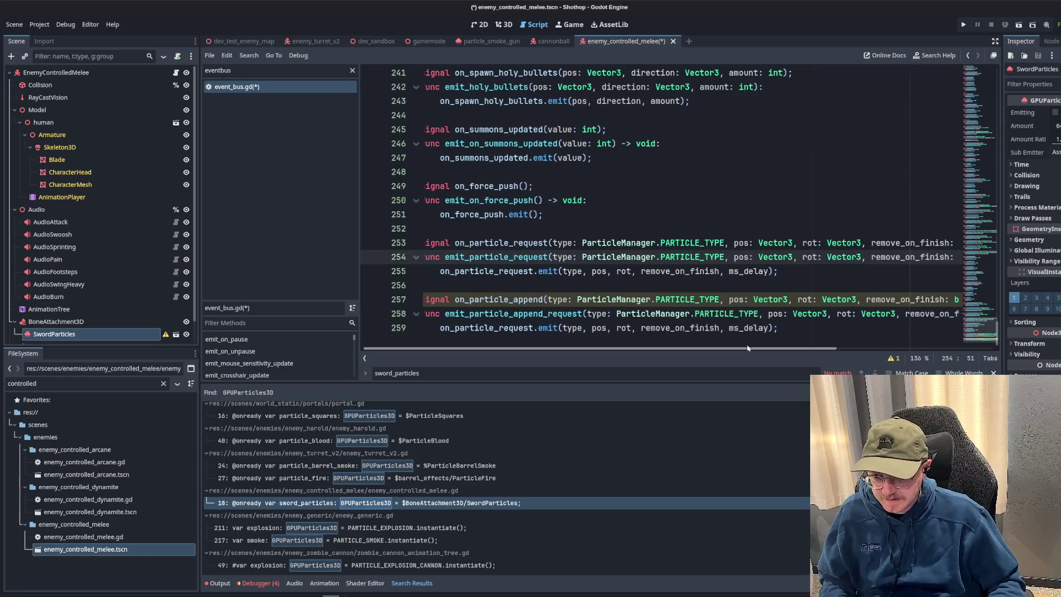
scroll(664, 355, "right", 5)
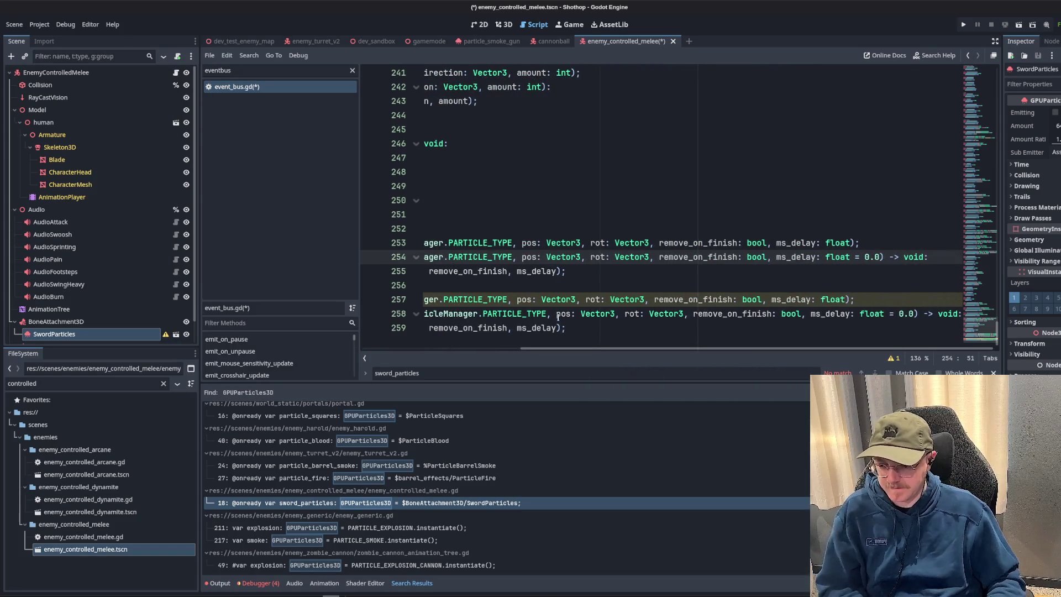
- Drop the pos and rot parameters and add a node: Node3D parameter to the new function
left_click_drag(558, 316, 694, 314)
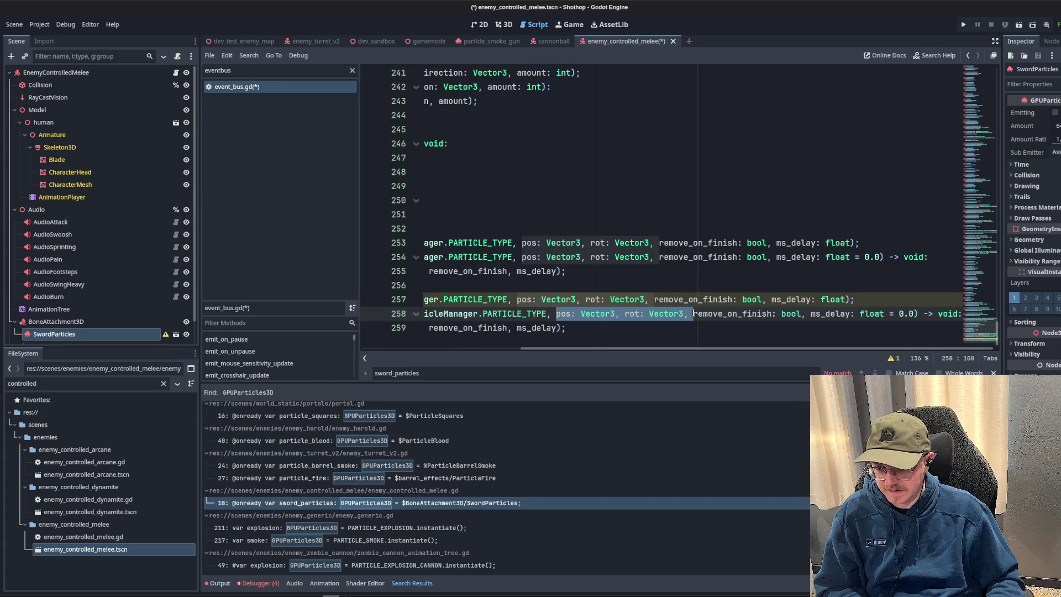
key("BackSpace")
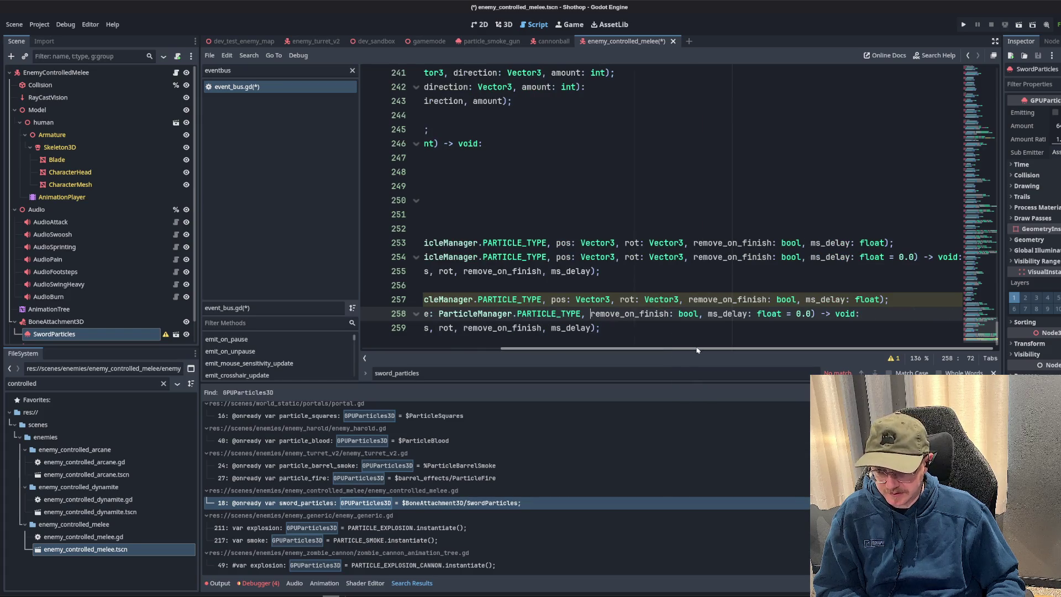
key("Up")
key("Up")
left_click(753, 342)
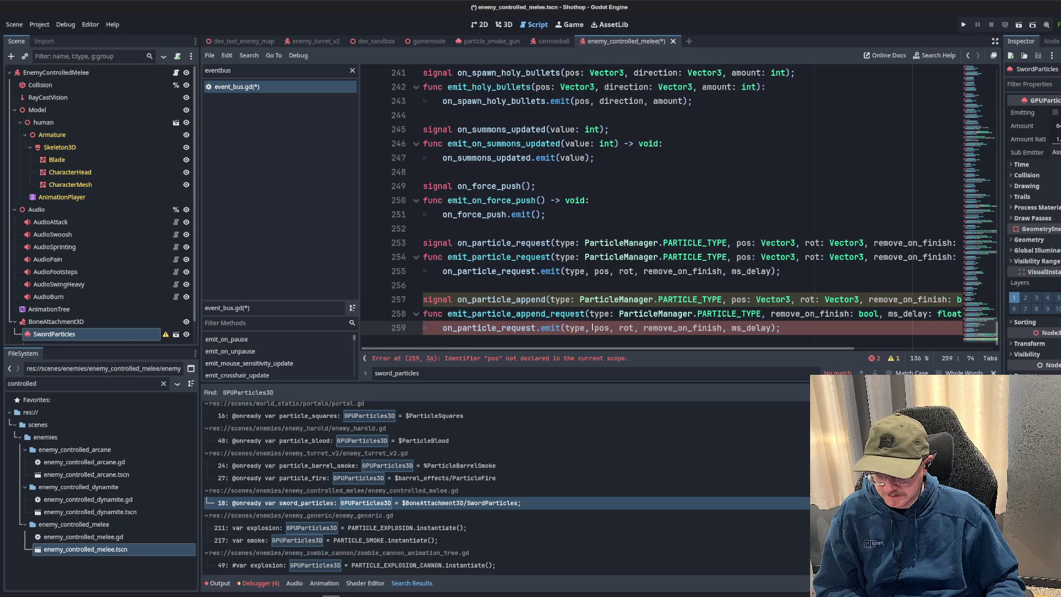
left_click(589, 313)
type("node: Nod")
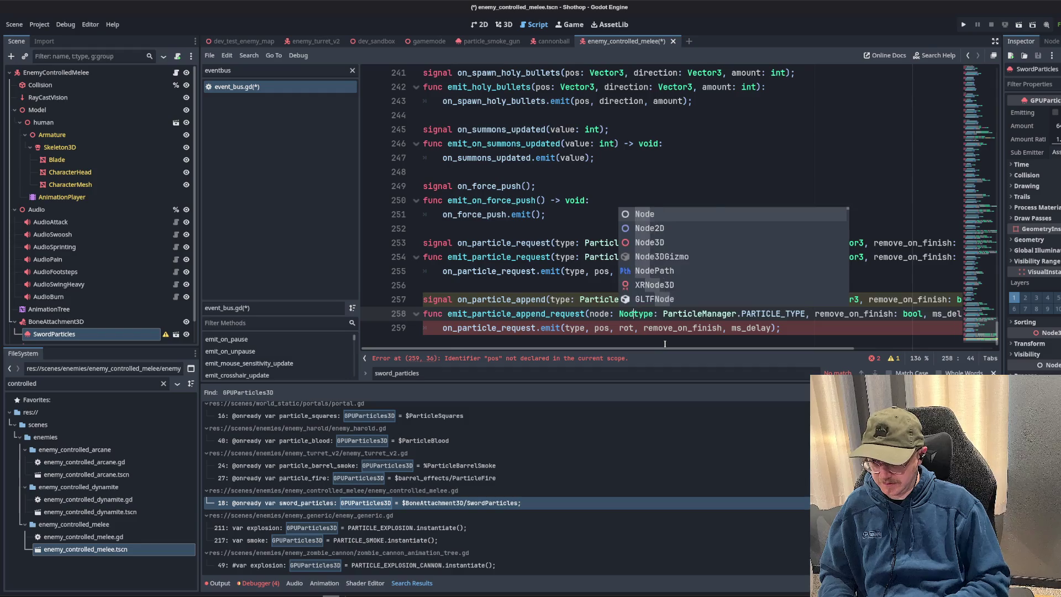
key("BackSpace")
key("BackSpace")
key("BackSpace")
type("Node3D,")
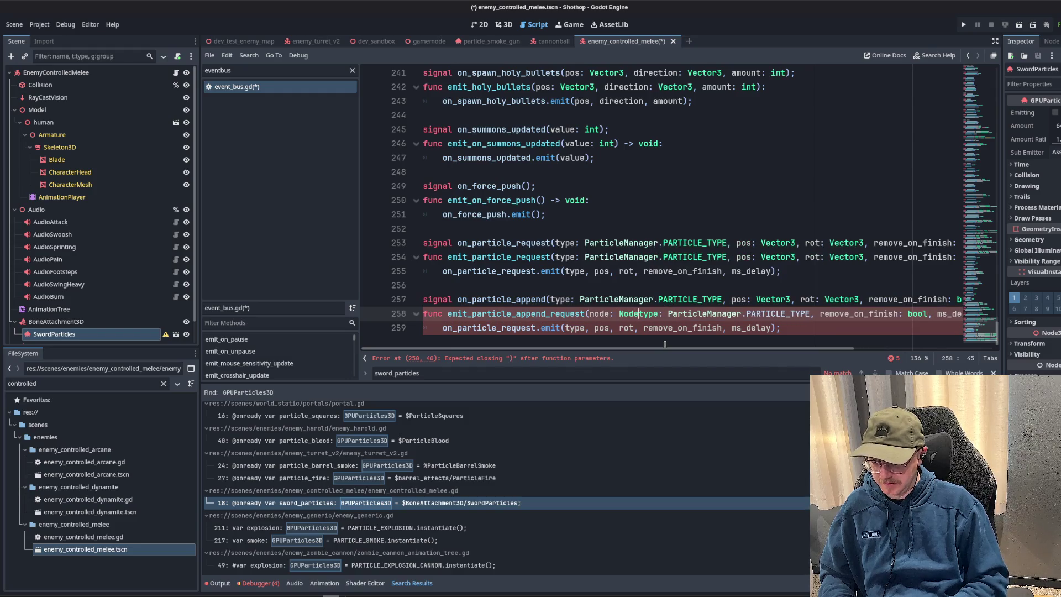
- Update the new signal declaration and emit call to pass node, type, remove_on_finish and ms_delay
left_click(583, 287)
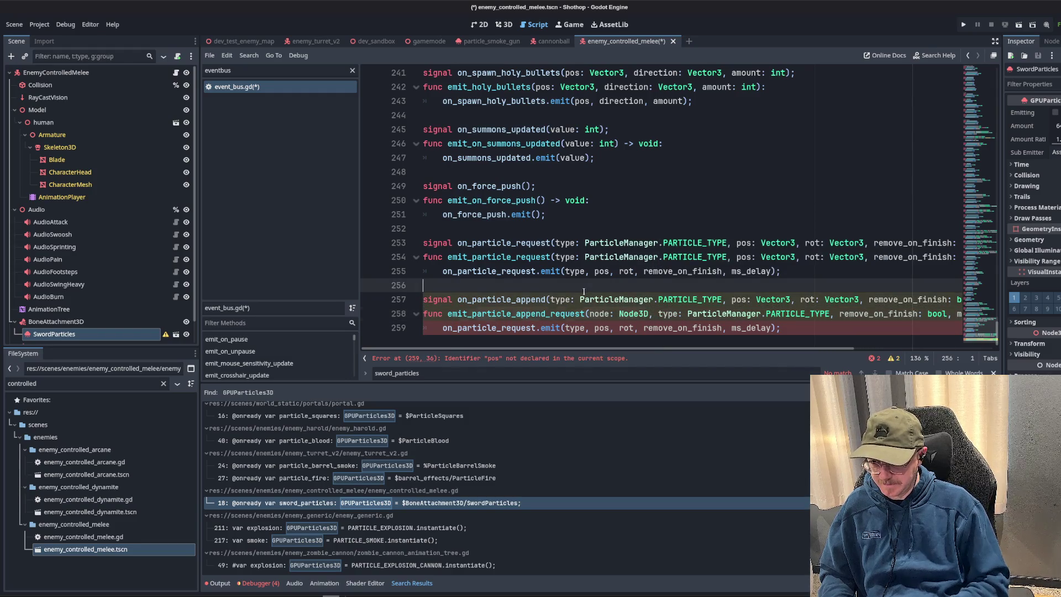
left_click(815, 313)
left_click_drag(721, 351, 867, 352)
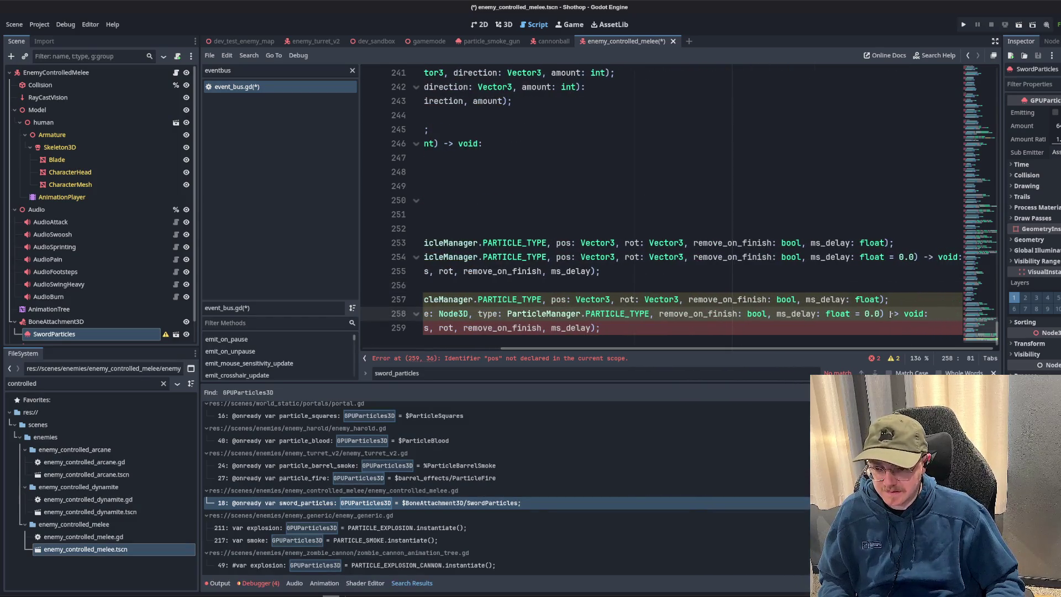
key("Up")
key("Up")
key("Up")
left_click(777, 318)
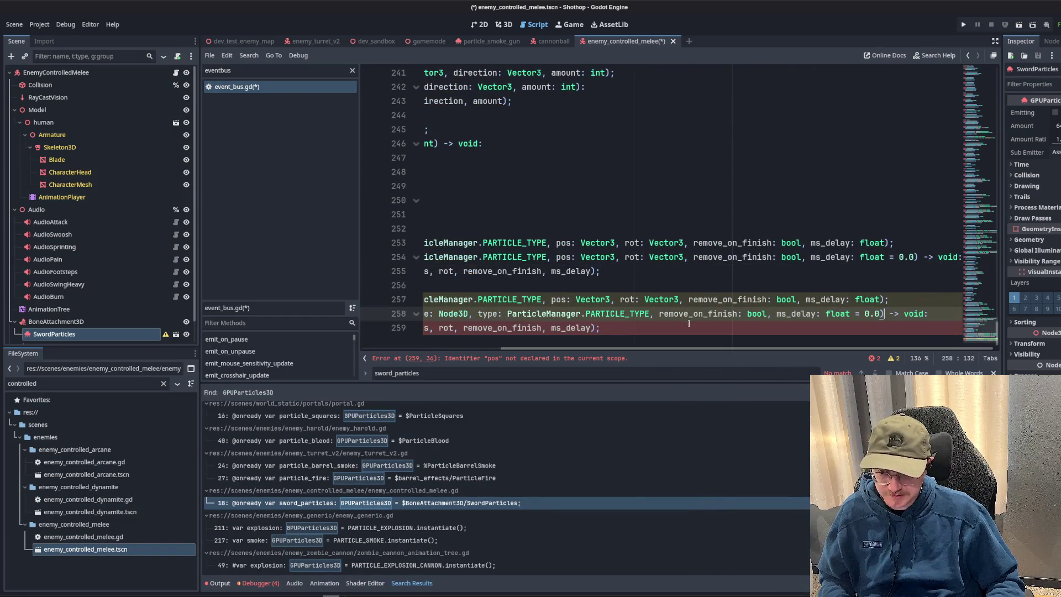
left_click(543, 300)
left_click_drag(565, 329, 774, 330)
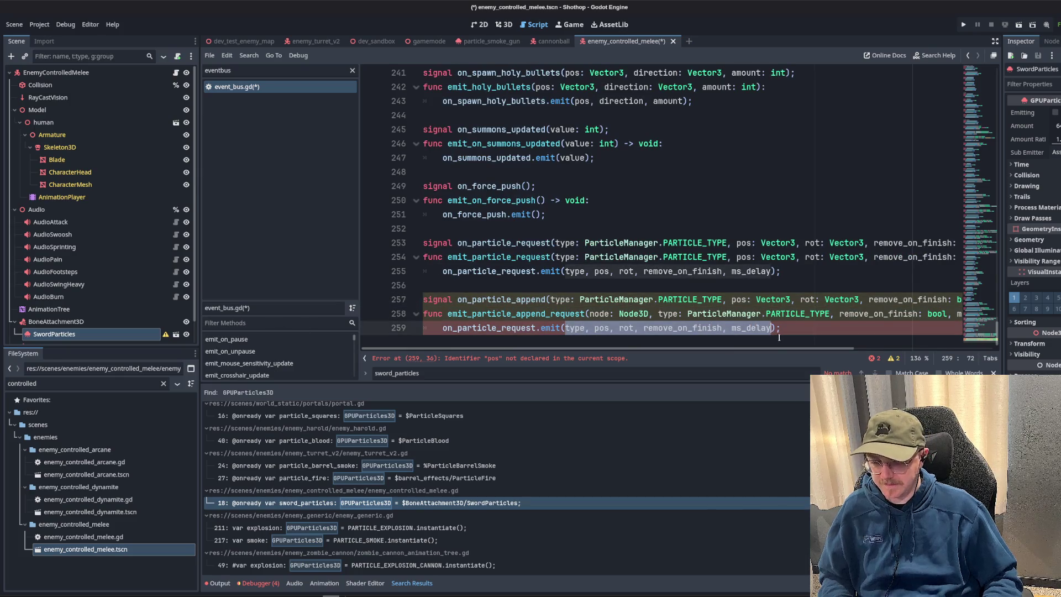
type("node,")
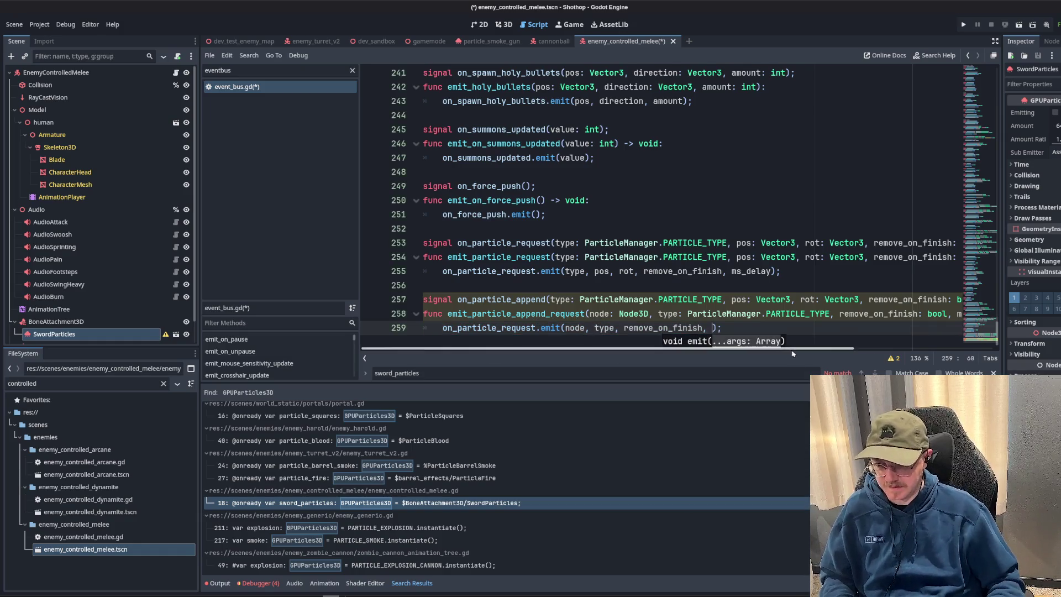
scroll(775, 343, "right", 3)
scroll(774, 348, "left", 3)
type("delay")
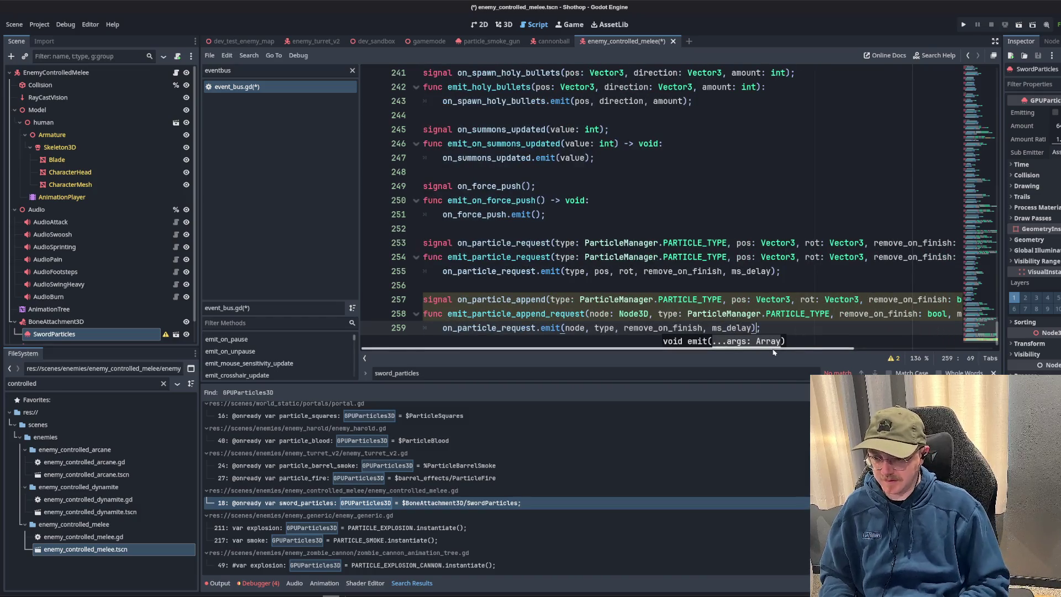
- Save event_bus.gd and check the new signal and function parameter lists
key("ctrl+s")
left_click(628, 258)
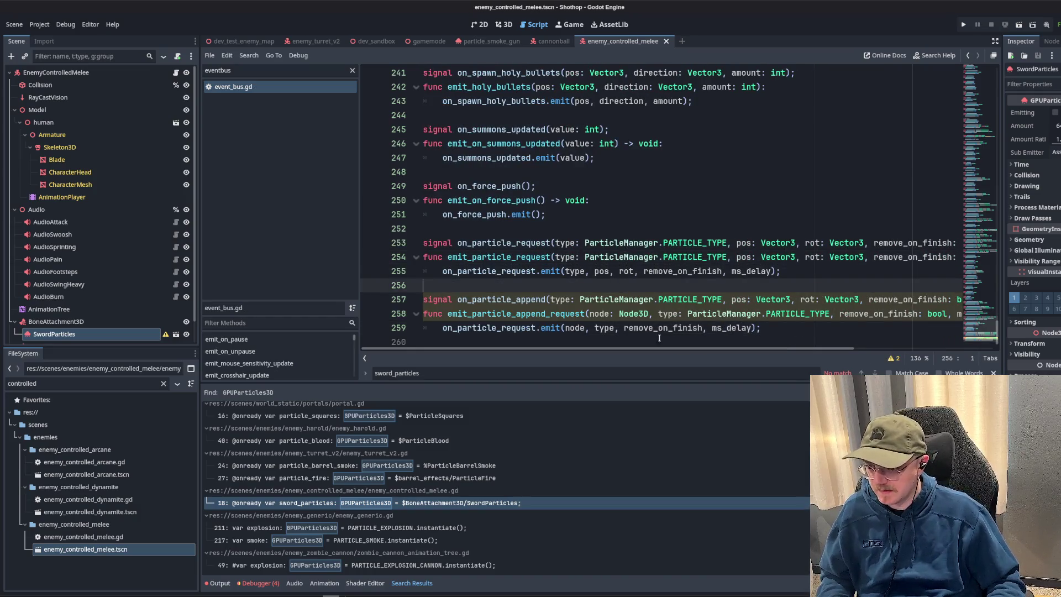
left_click(608, 289)
scroll(830, 341, "right", 3)
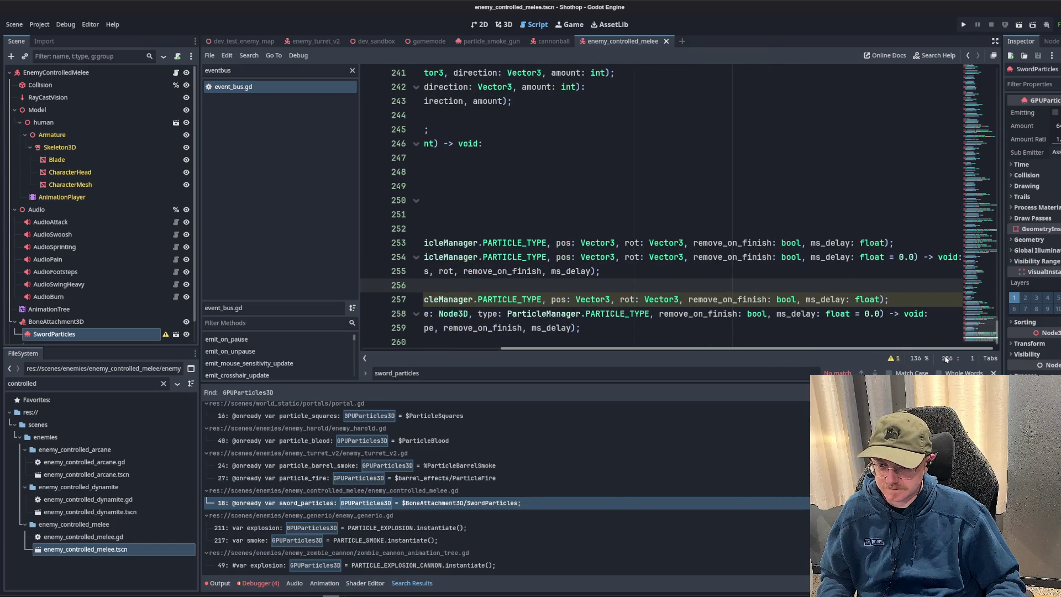
scroll(870, 358, "left", 1)
scroll(788, 359, "left", 1)
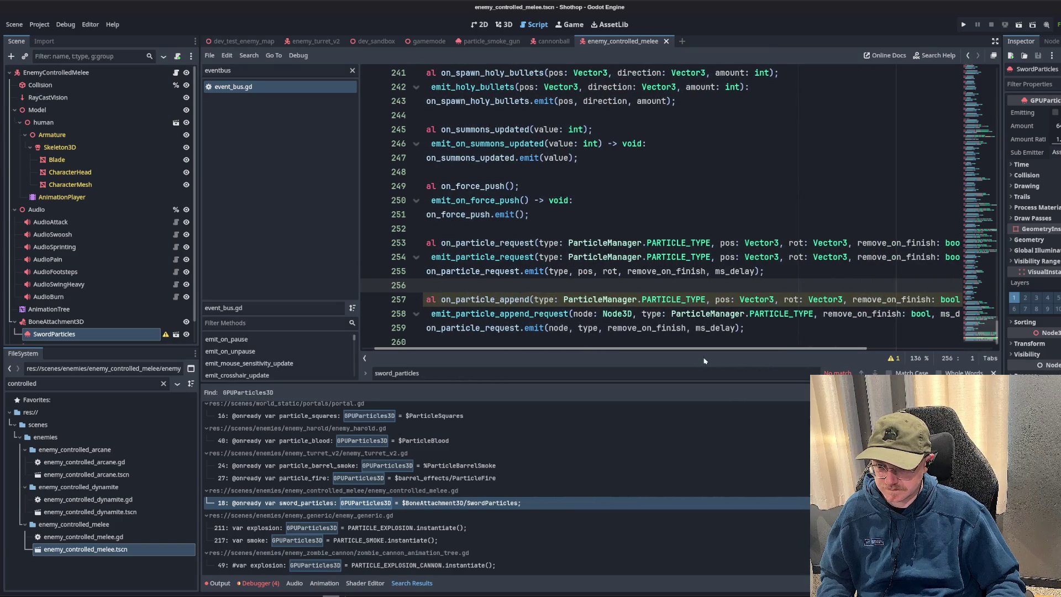
scroll(704, 361, "left", 1)
left_click(659, 299)
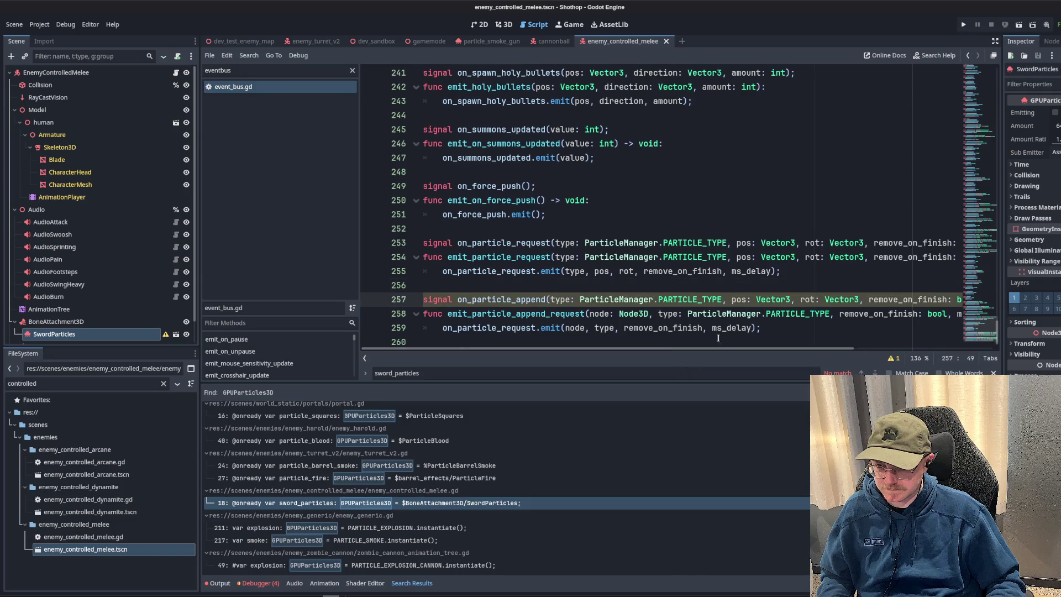
left_click(589, 314)
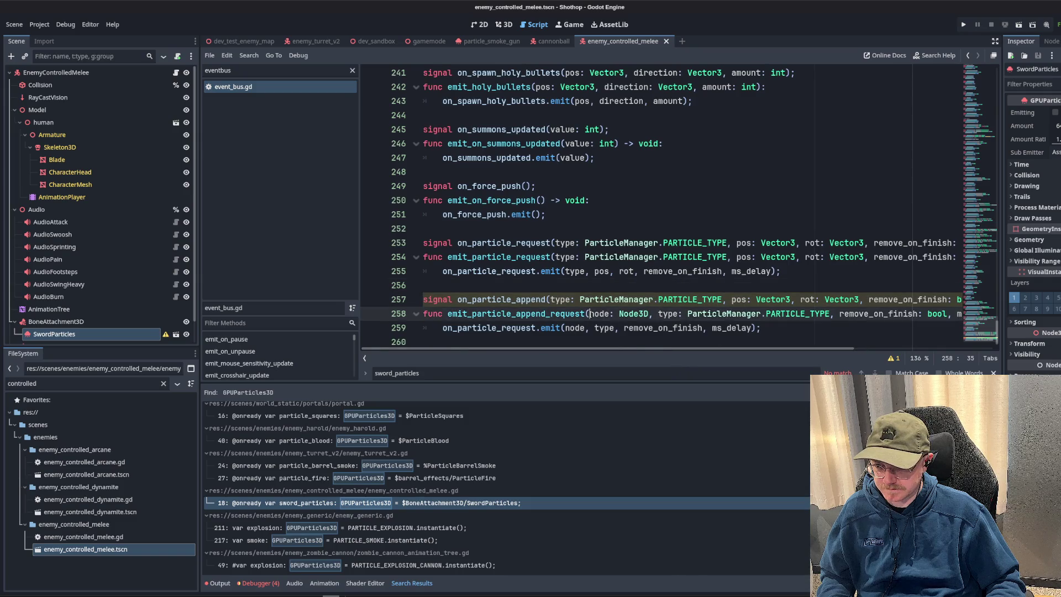
mouse_move(589, 314)
left_mouse_down()
mouse_move(886, 314)
mouse_move(550, 300)
left_mouse_up()
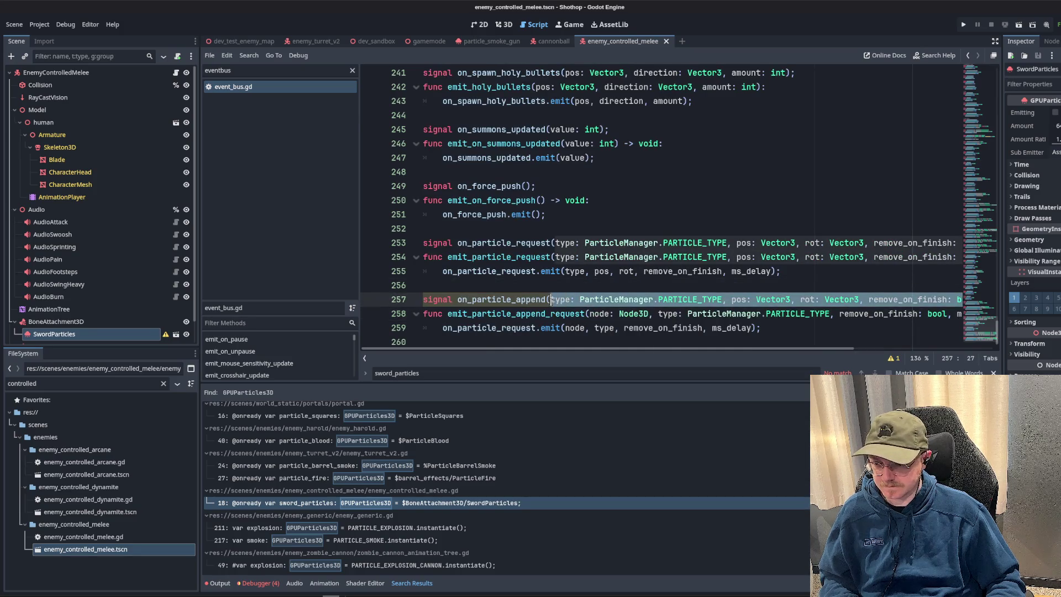
- Paste the node-based parameters onto on_particle_append, remove the ms_delay default, and save event_bus.gd
type("node: Node3D, type: ParticleManager.PARTICLE_TYPE, remove_on_finish: bool, ms_delay: float = 0.0")
left_click(590, 287)
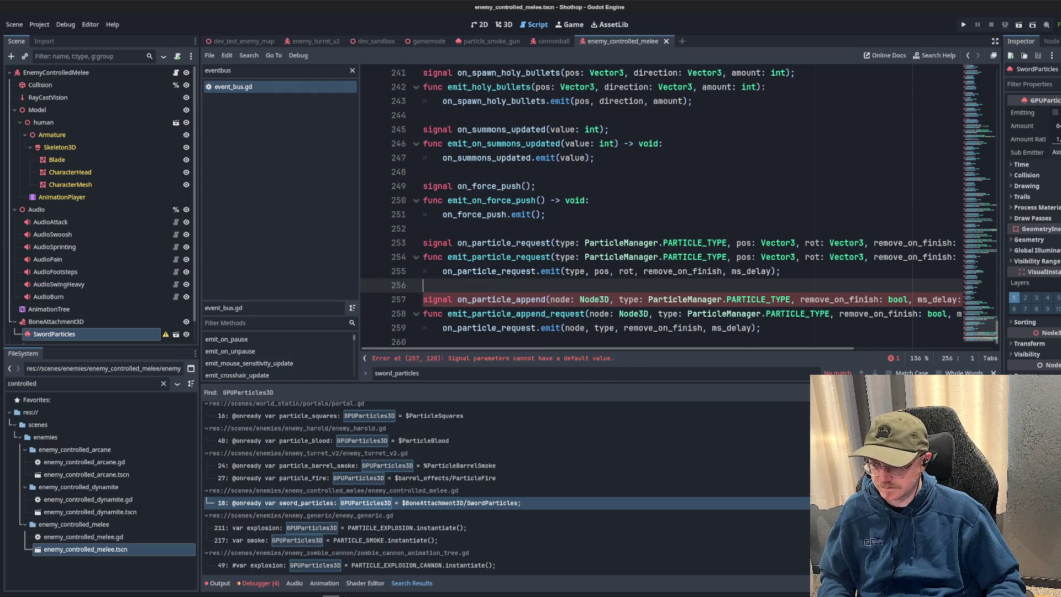
scroll(798, 311, "right", 4)
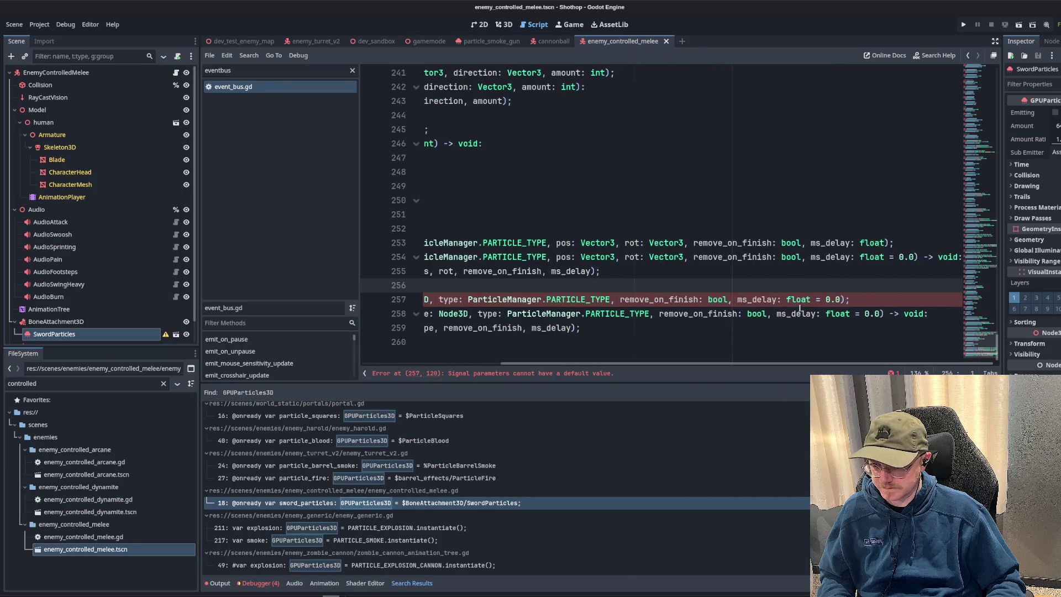
left_click_drag(786, 300, 843, 300)
type("float")
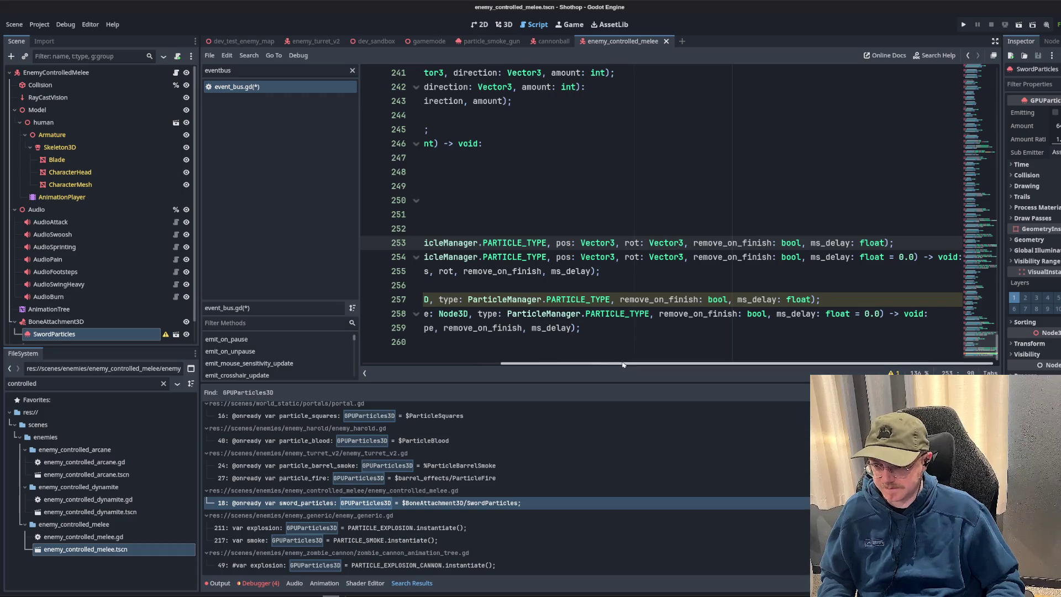
left_click_drag(663, 363, 524, 364)
key("ctrl+s")
left_click(619, 271)
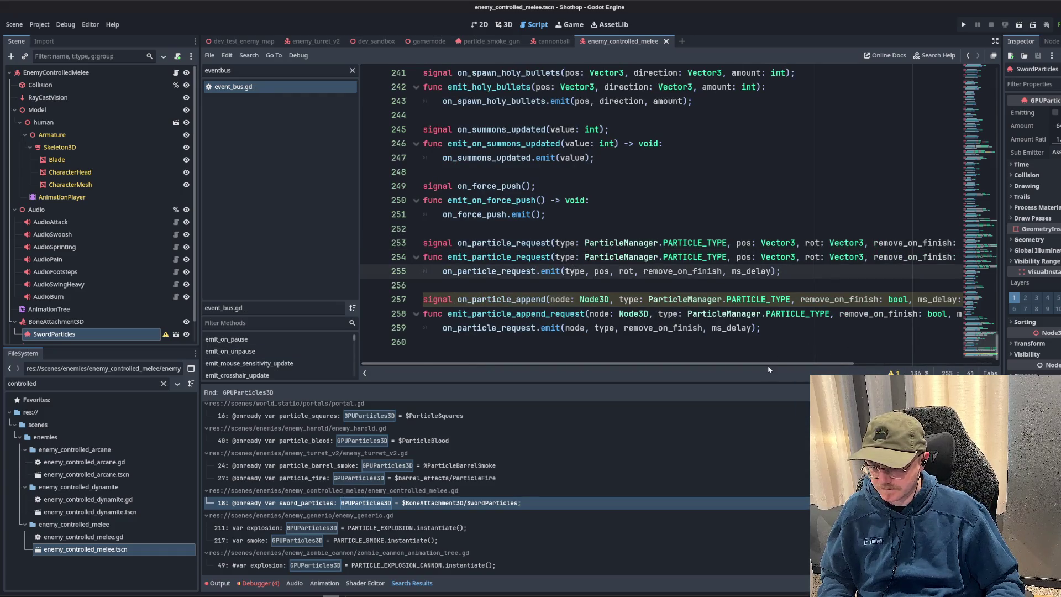
- Check the script warnings, then make emit_particle_append_request emit on_particle_append
left_click(895, 373)
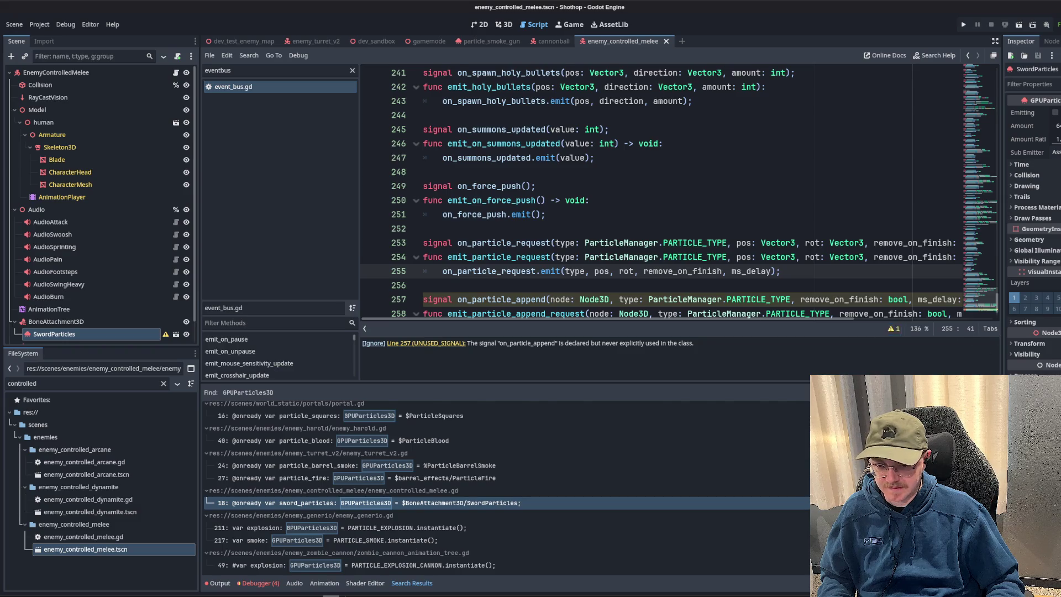
left_click(995, 390)
double_click(501, 442)
double_click(474, 470)
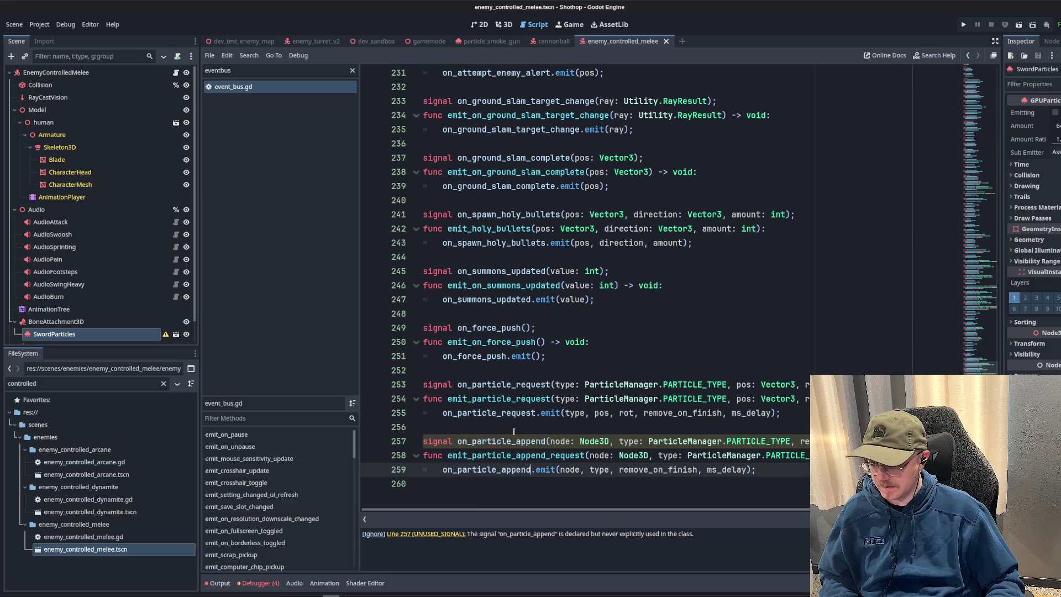
key("ctrl+v")
- Filter the script list for particle_manager and switch to particle_manager.gd
left_click(304, 71)
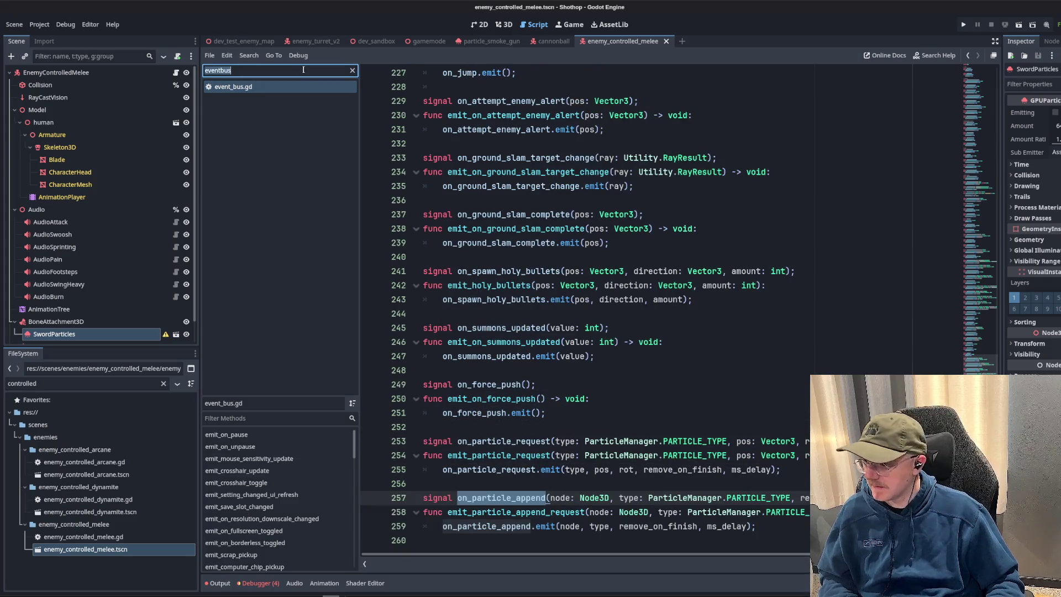
key("ctrl+a")
key("BackSpace")
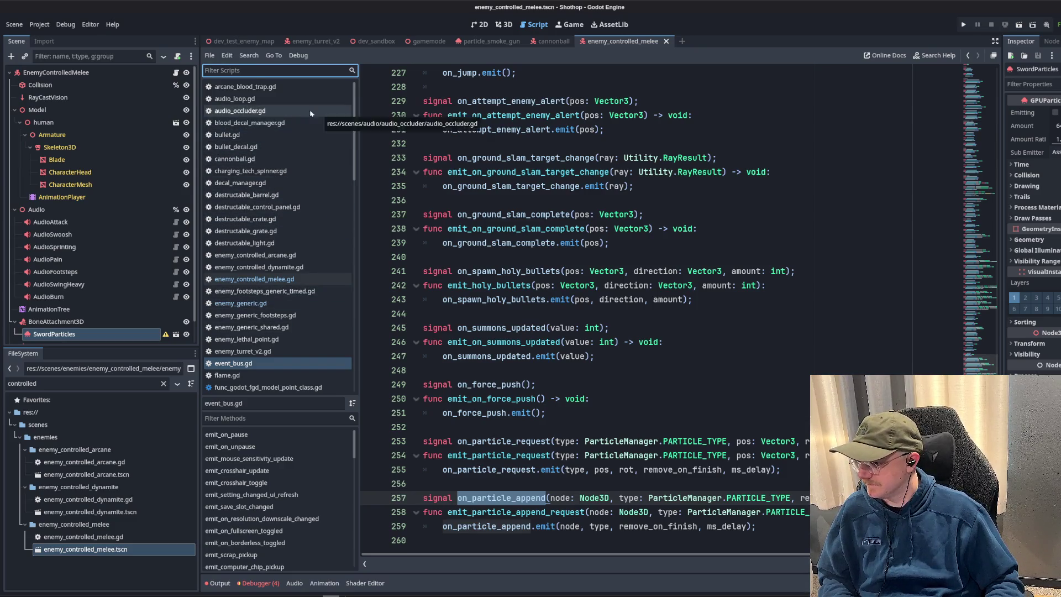
type("particle_mana")
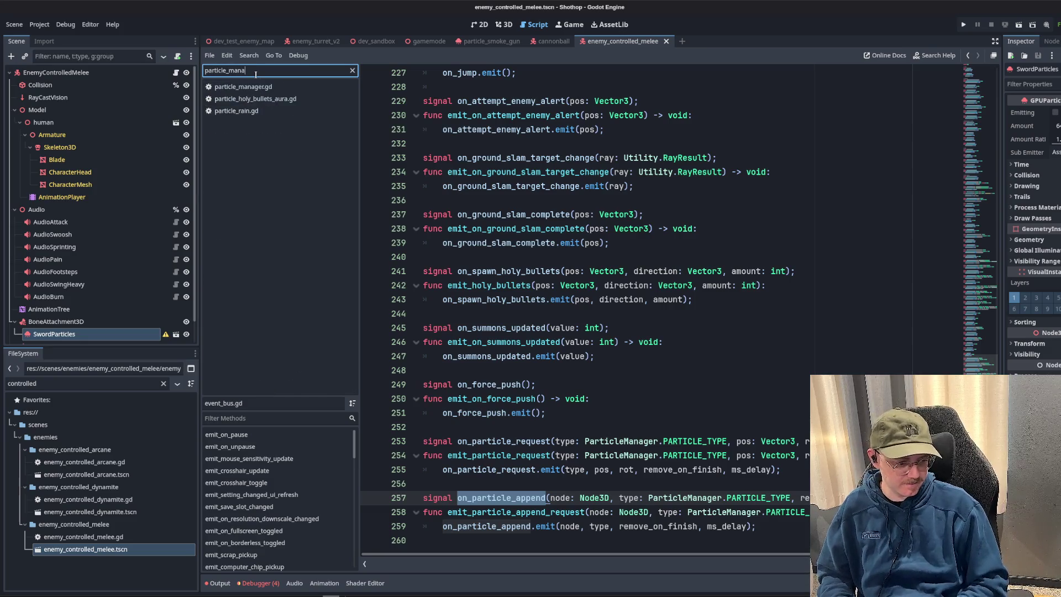
type("ger")
key("Return")
- Add EventBus.on_particle_append.connect(_on_particle_append) in _ready
left_click(738, 256)
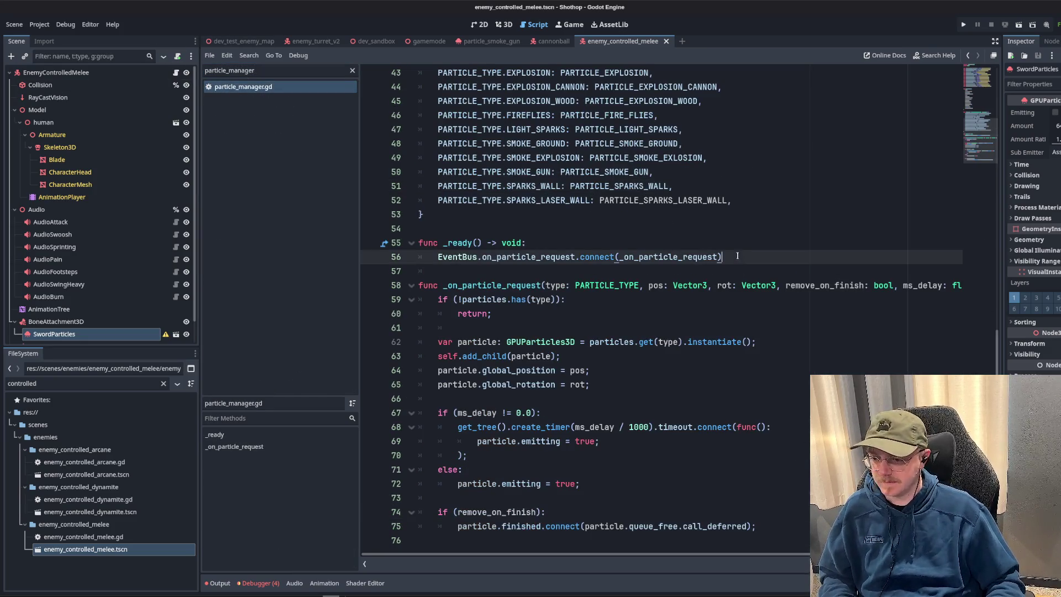
key("Return")
type("Event.")
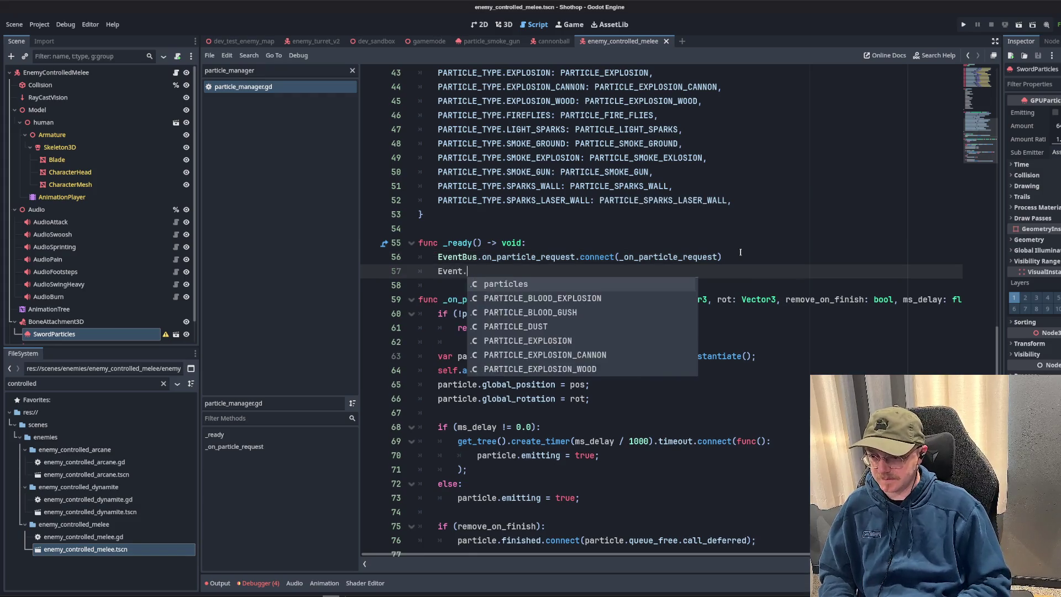
key("BackSpace")
type("Bus.on_par")
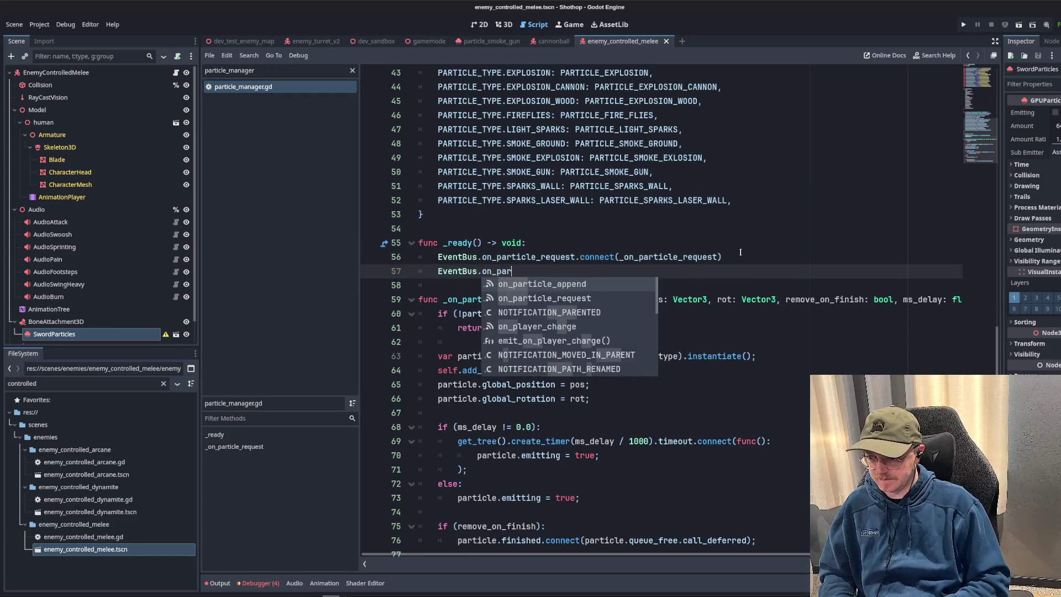
type("ticle_")
key("Return")
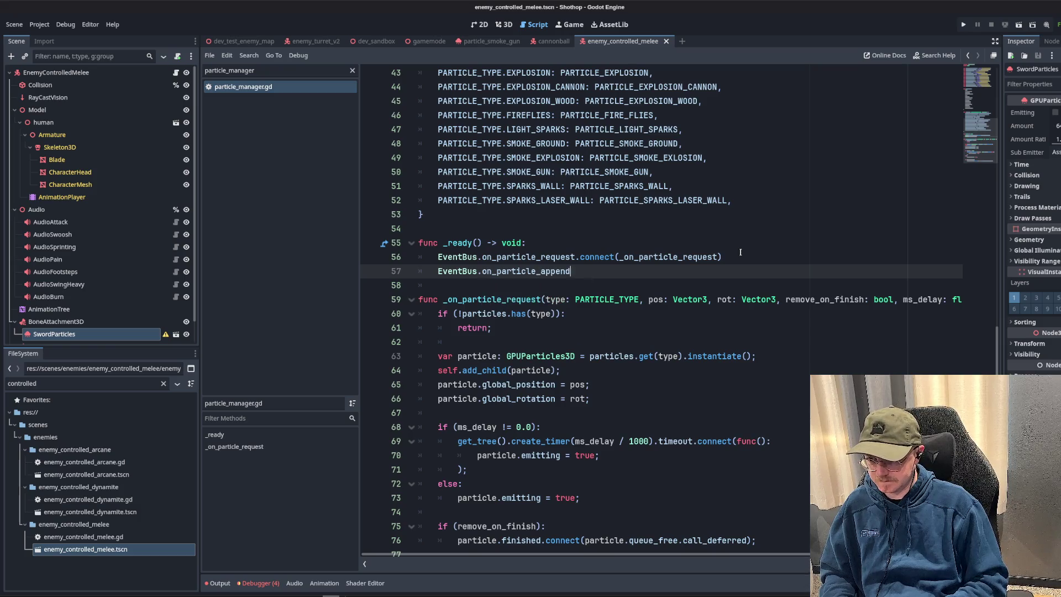
type(".connect(_on_")
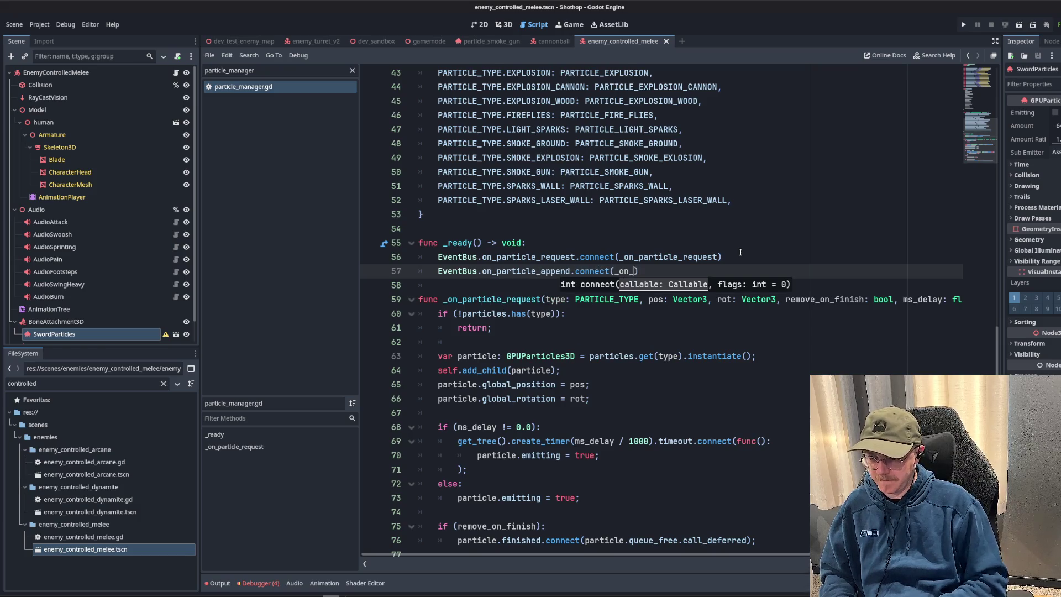
type("particle_append")
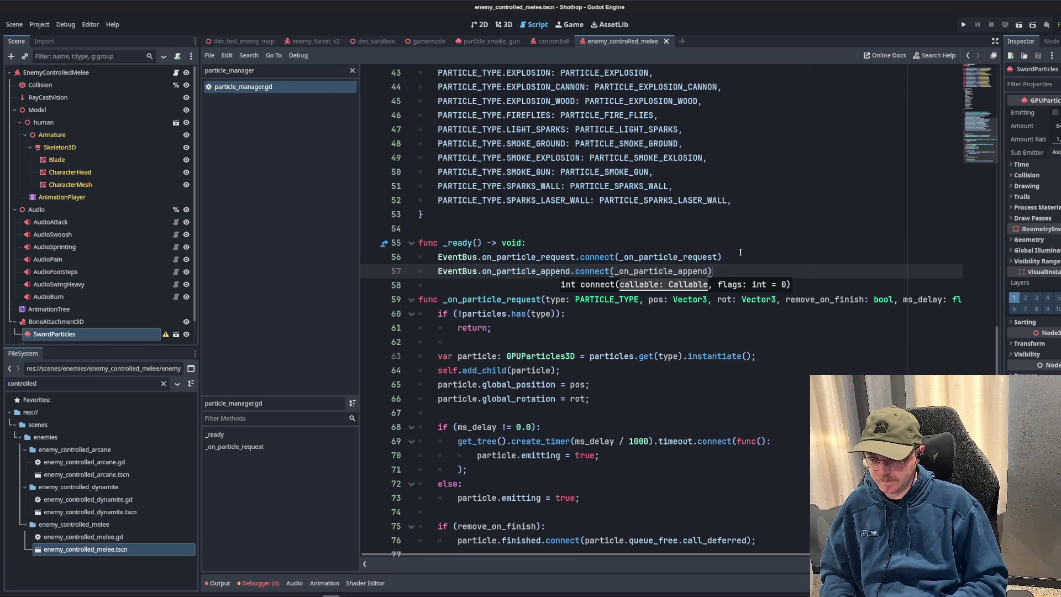
key("End")
type(";")
- Begin declaring func _on_particle_append( on blank lines below _ready
key("Up")
key("Down")
key("Up")
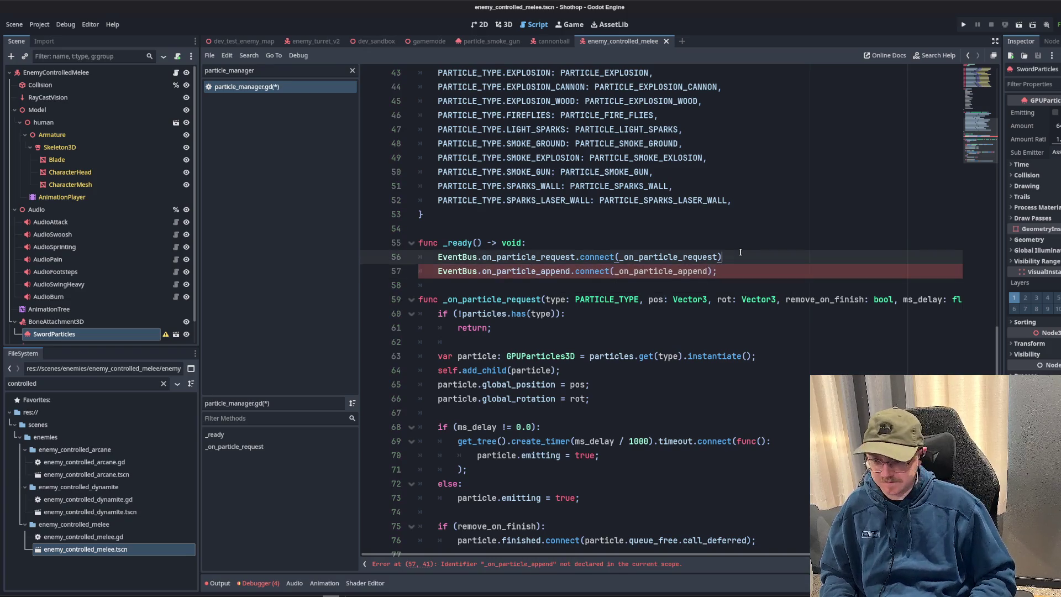
key("End")
type(";")
key("Down")
key("Return")
key("Return")
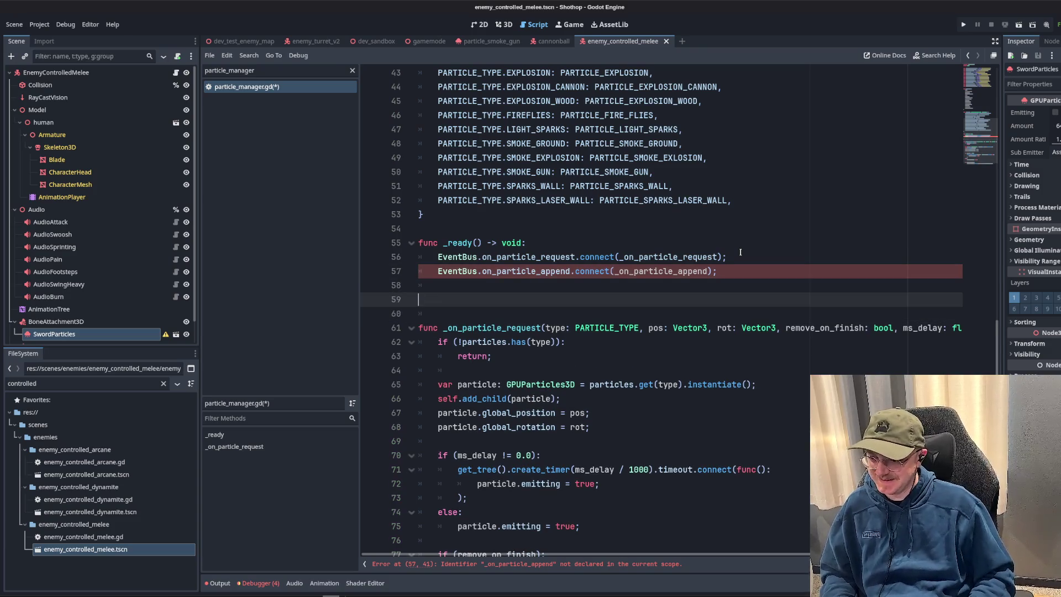
type("func _on_particle_")
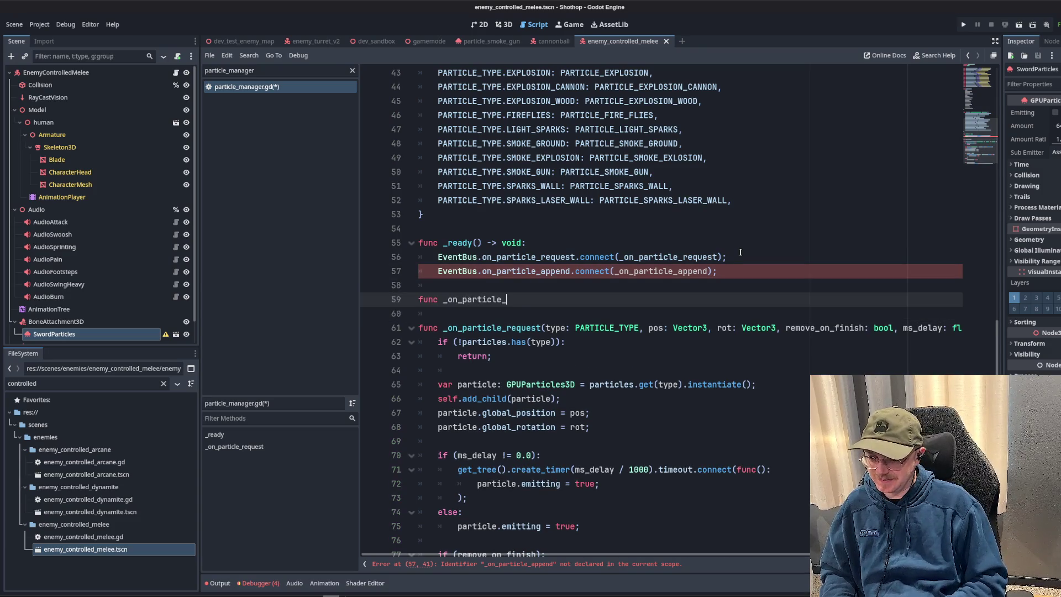
type("append(")
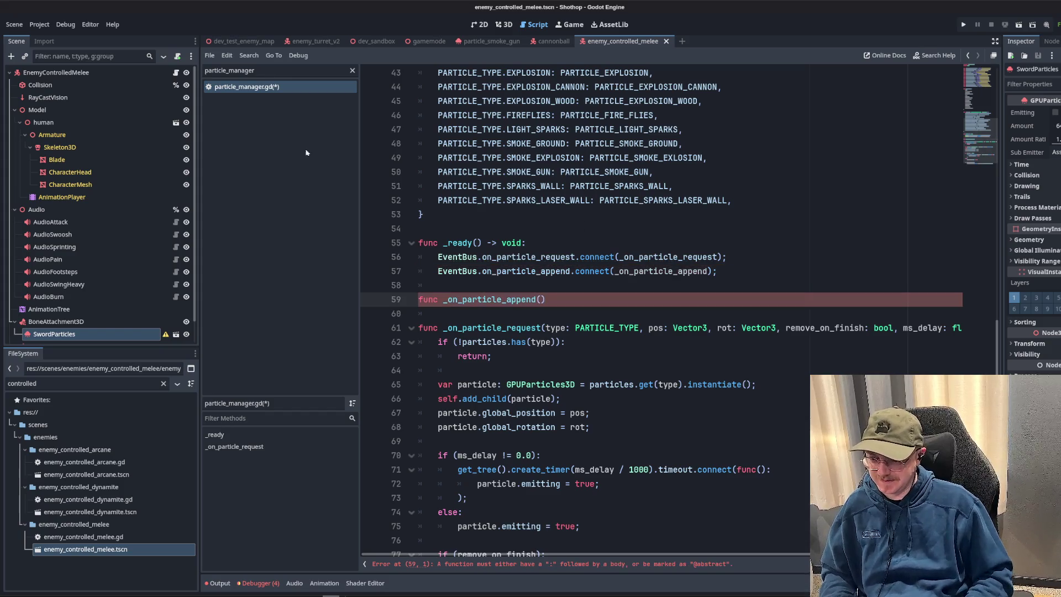
left_click(352, 70)
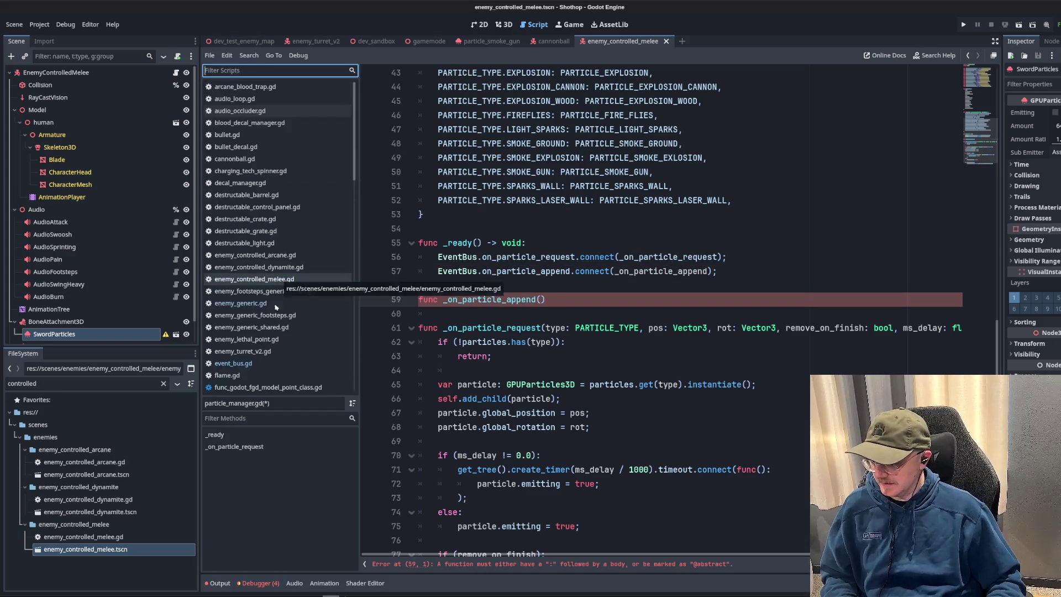
- Copy the on_particle_append parameter list from event_bus.gd and return to particle_manager.gd
left_click(232, 363)
key("Up")
key("Up")
key("Up")
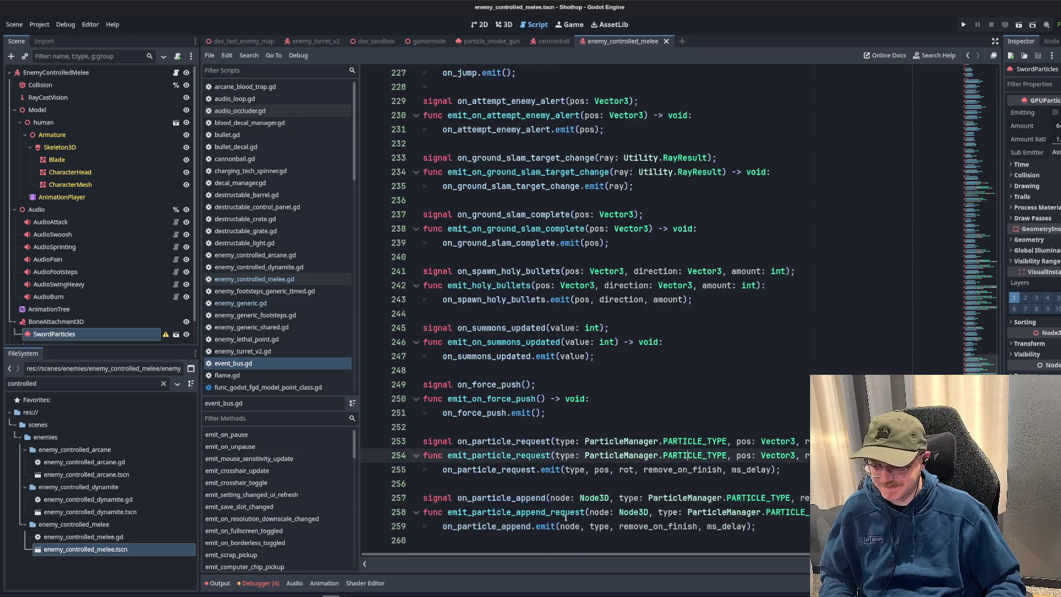
left_click_drag(550, 497, 808, 499)
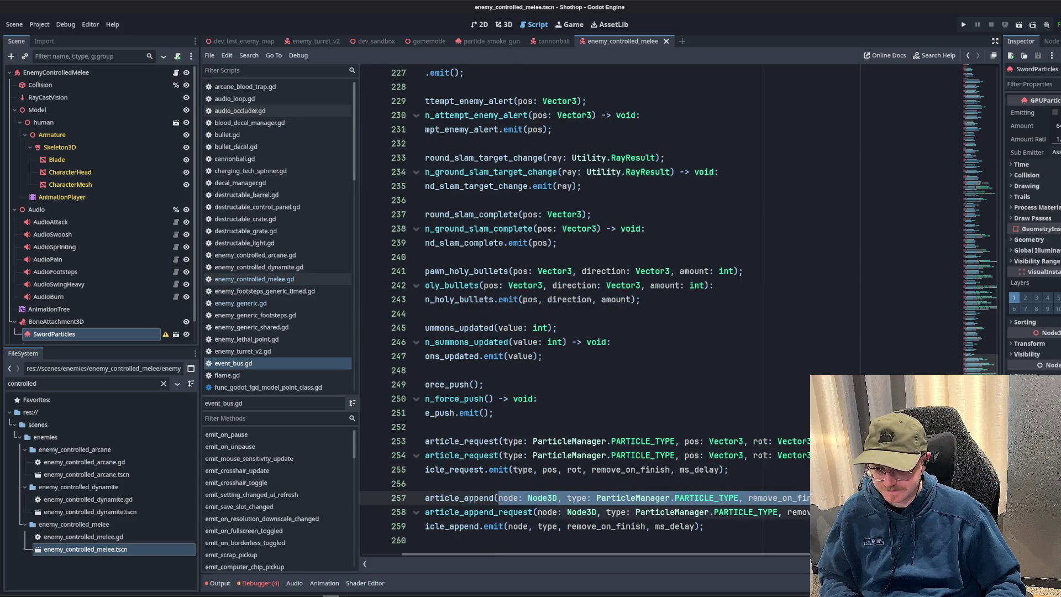
left_click(246, 280)
scroll(258, 307, "down", 2)
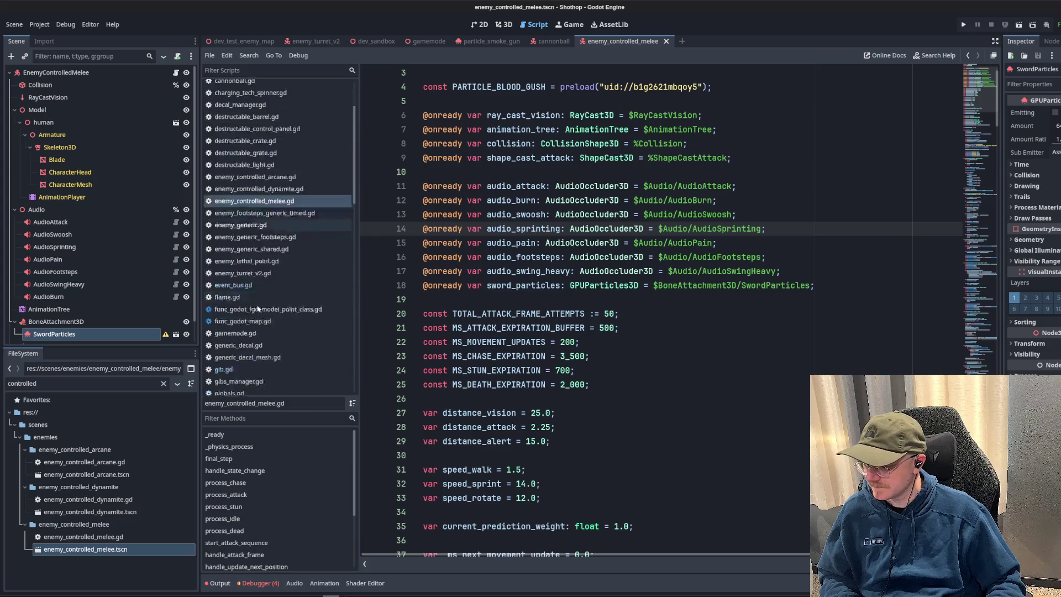
scroll(259, 306, "down", 7)
left_click(247, 180)
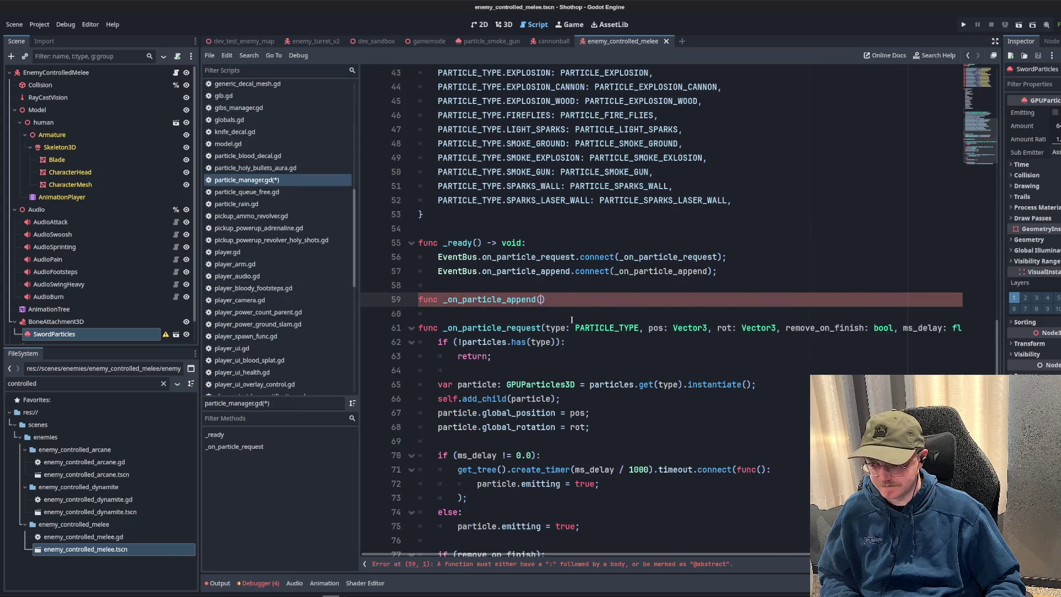
- Give _on_particle_append the node, type, remove_on_finish, ms_delay parameters and -> void: with an empty body
type("node: Node3D, type: ParticleManager.PARTICLE_TYPE, remove_on_finish: bool, ms_delay: float")
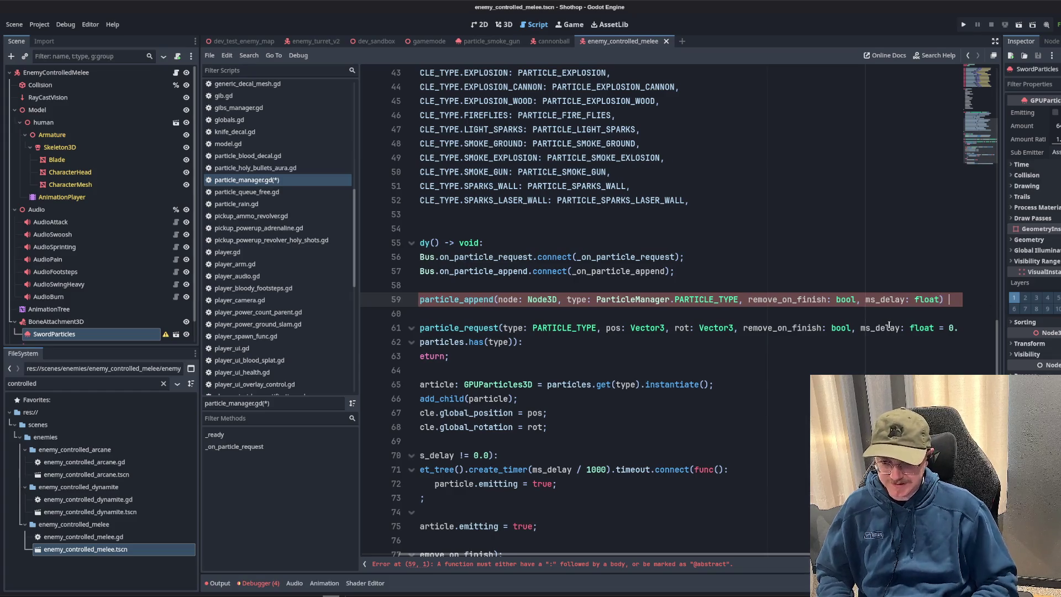
left_click_drag(801, 560, 851, 559)
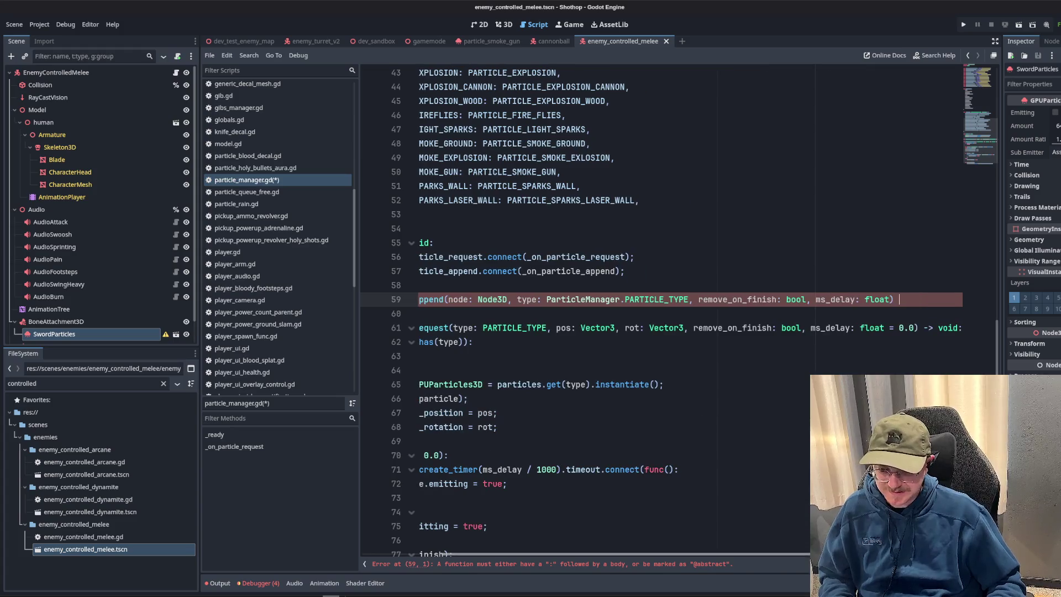
type("-> void:")
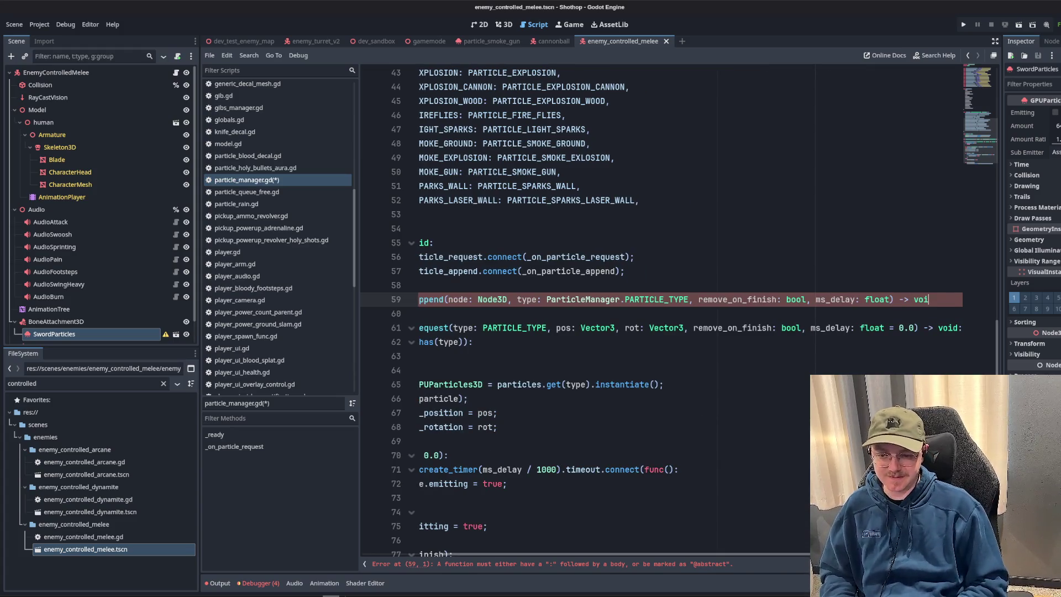
key("Return")
key("Return")
key("Return")
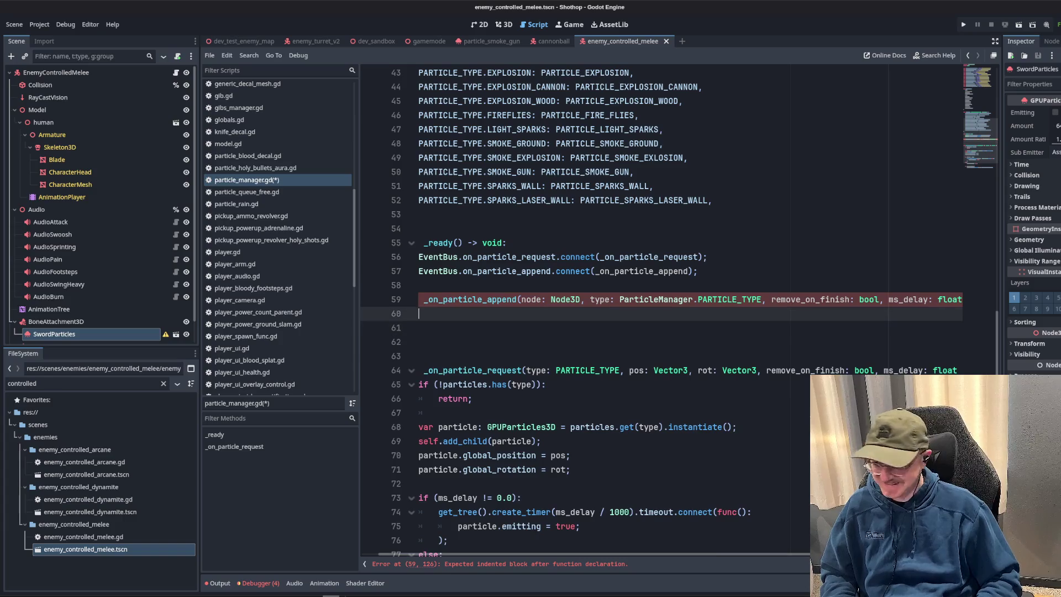
key("BackSpace")
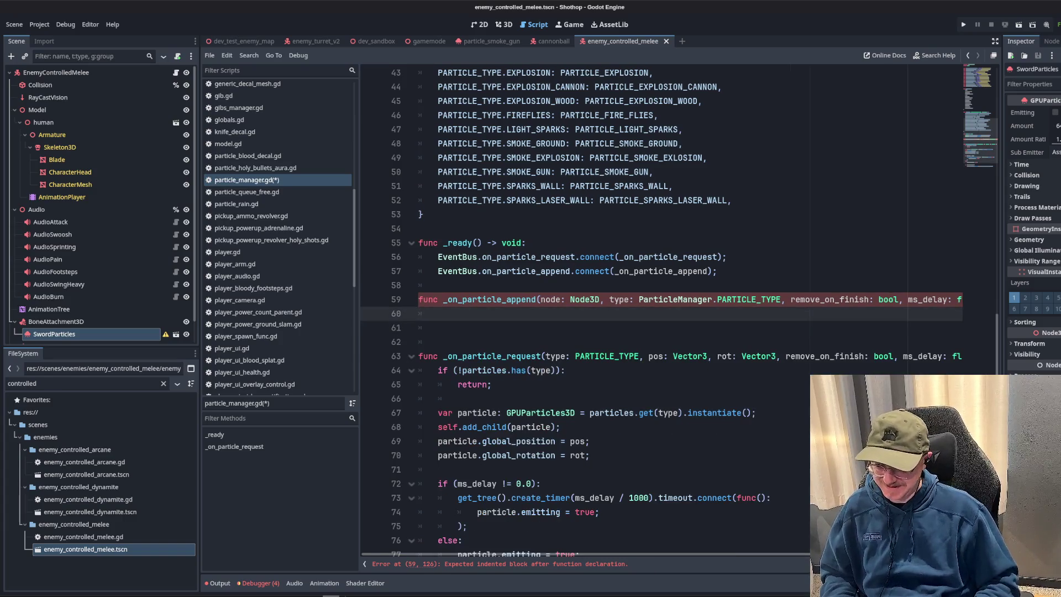
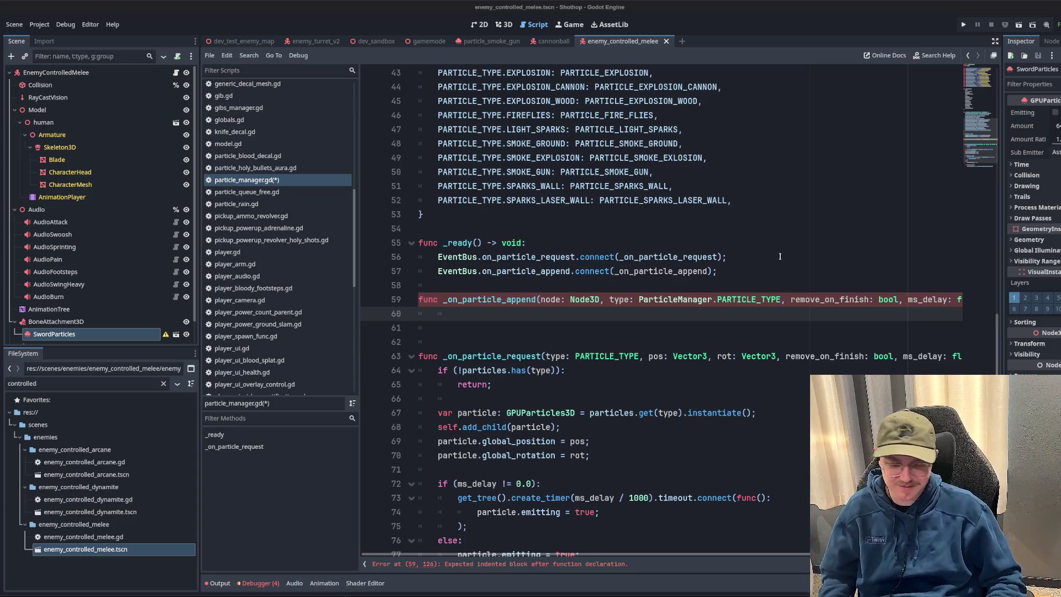
- Delete the extra blank line so _on_particle_append has a single empty body line
key("Down")
key("Up")
key("Down")
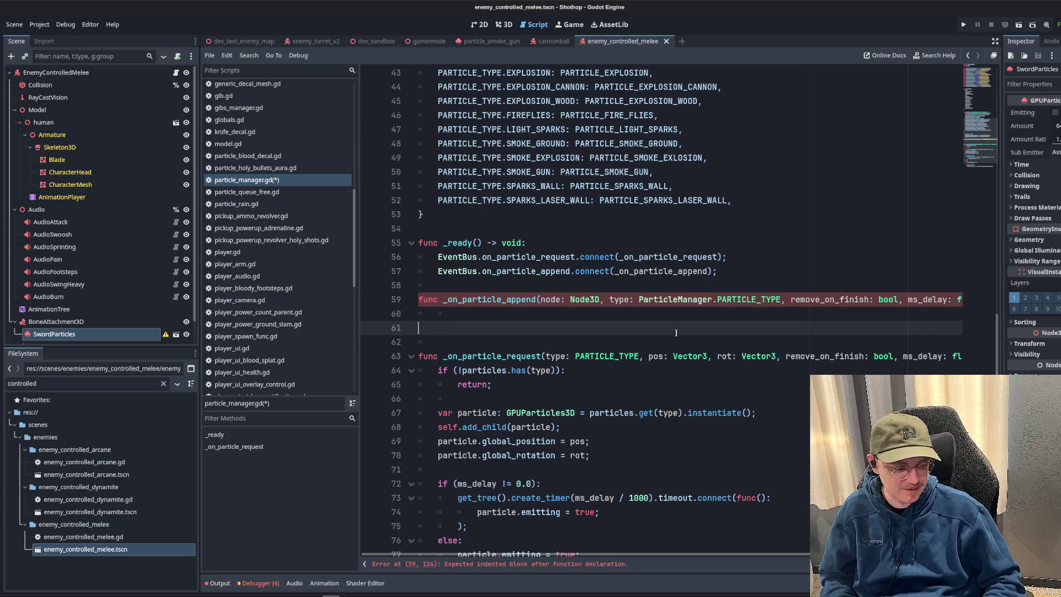
key("BackSpace")
key("Down")
key("Up")
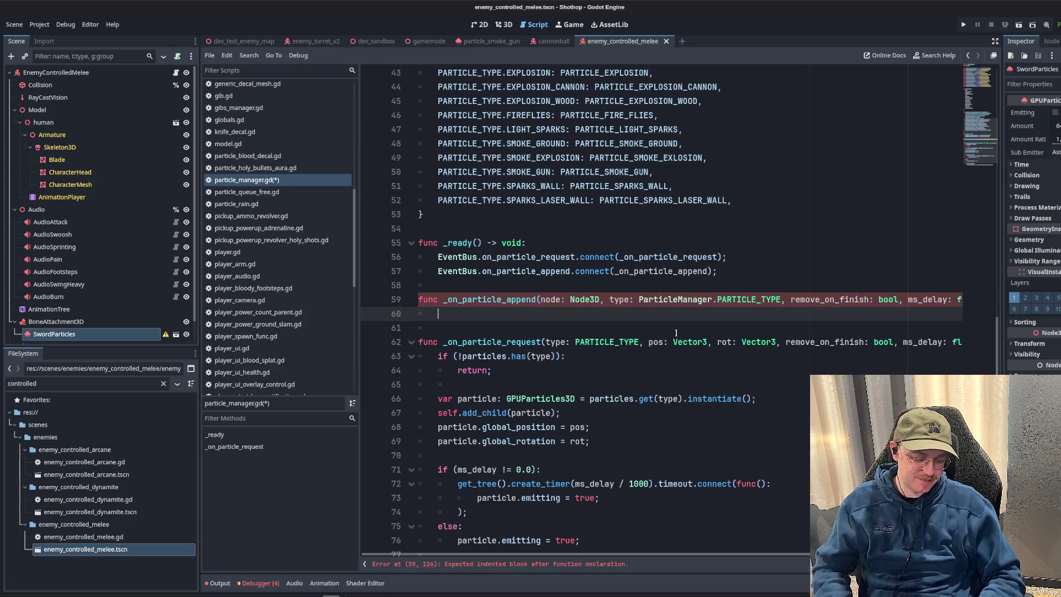
key("Down")
key("Up")
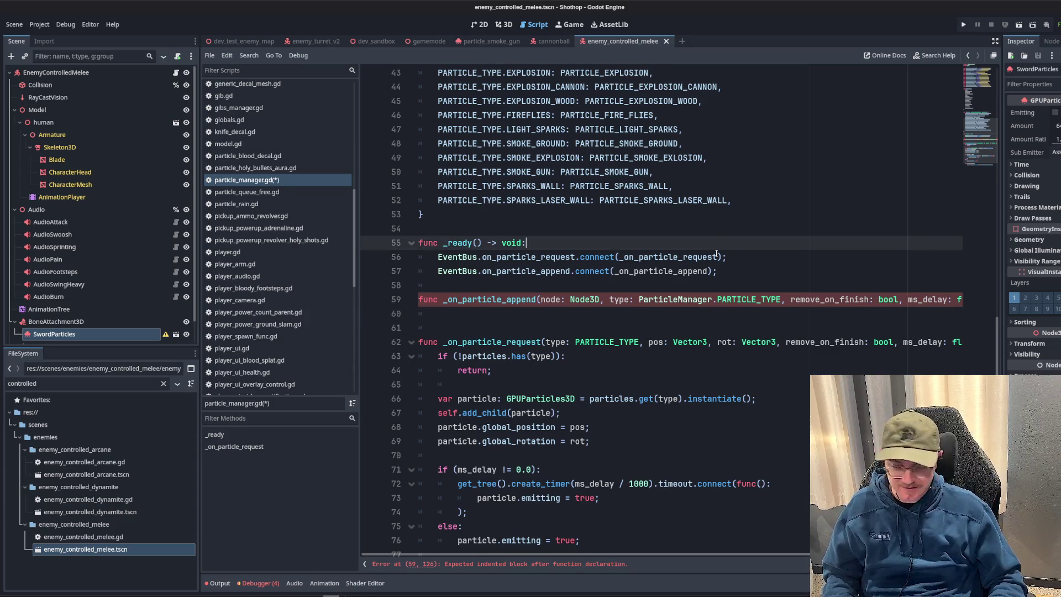
scroll(547, 267, "down", 2)
- Copy the type check and early return from _on_particle_request into _on_particle_append
left_click(546, 266)
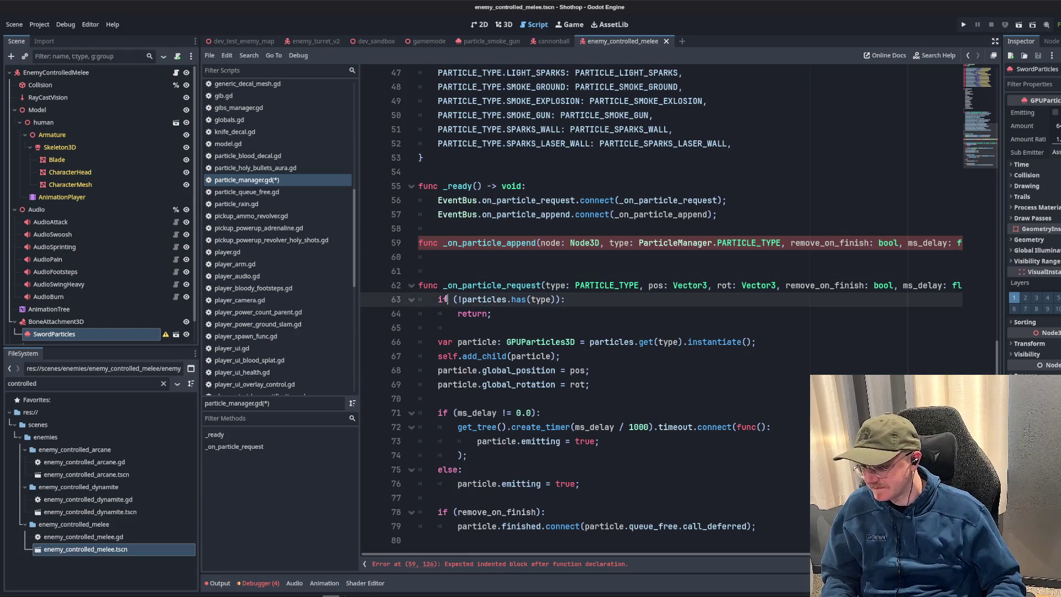
left_click_drag(493, 313, 410, 305)
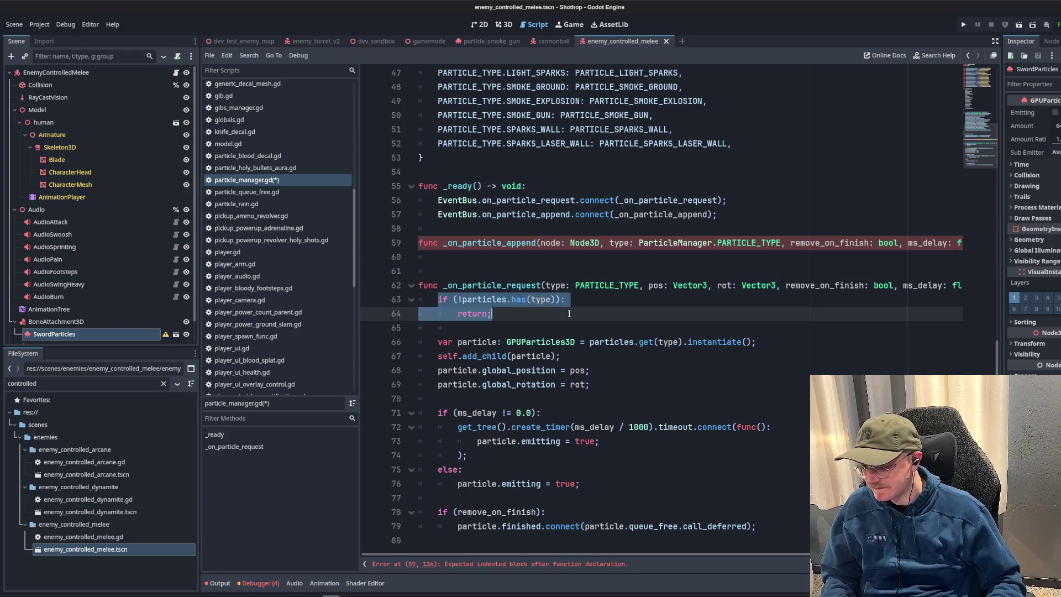
key("ctrl+c")
left_click(487, 260)
key("ctrl+v")
left_click(650, 215)
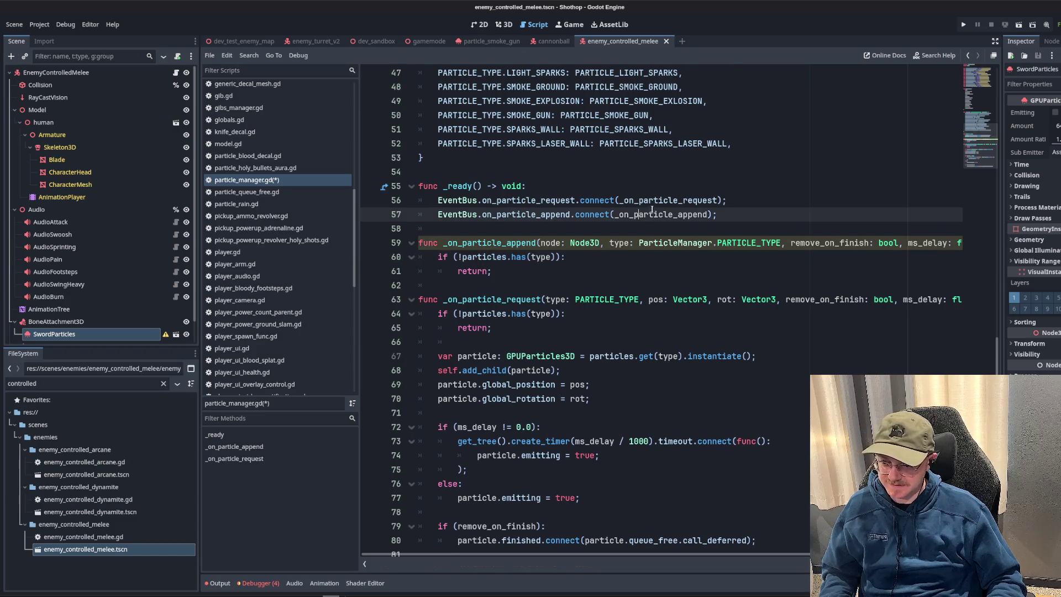
scroll(650, 214, "down", 1)
left_click(578, 255)
key("Return")
key("Return")
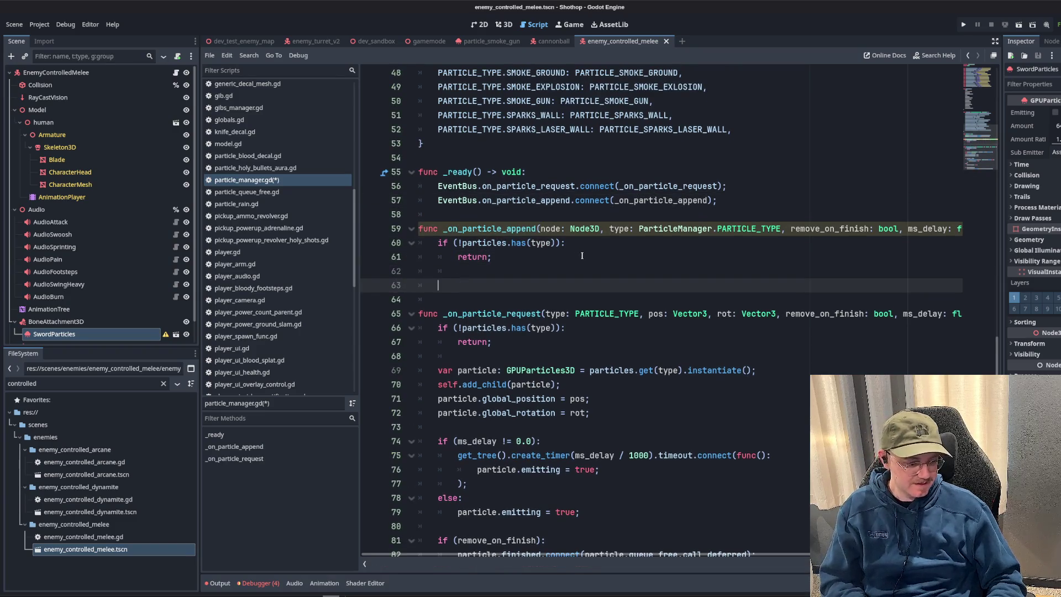
key("Up")
key("Up")
scroll(429, 344, "down", 1)
- Copy the particle spawning block below the early return and fix its indentation
left_click_drag(428, 343, 789, 517)
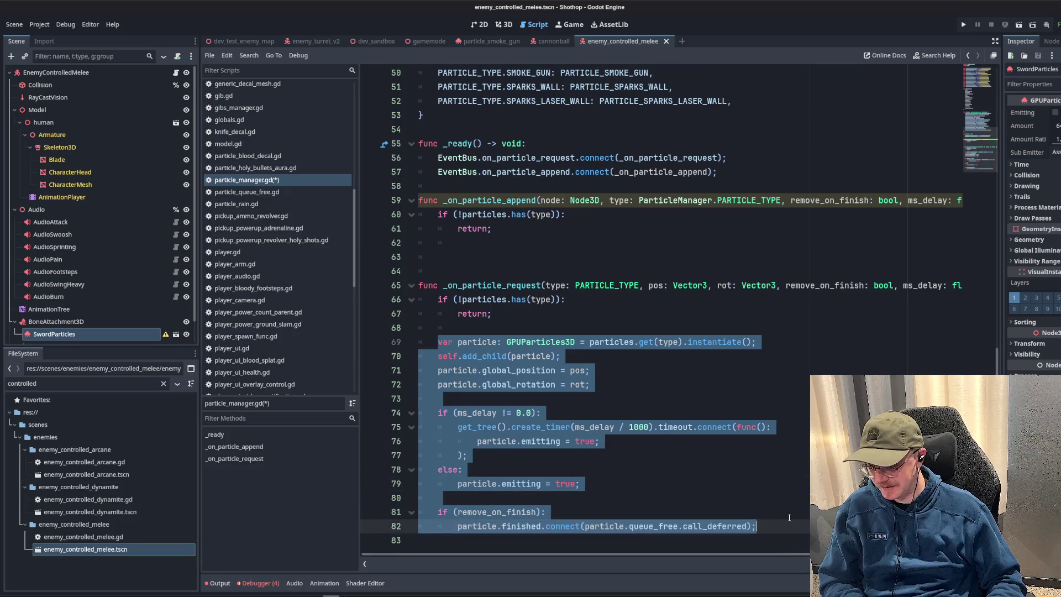
key("ctrl+c")
left_click(499, 254)
key("ctrl+v")
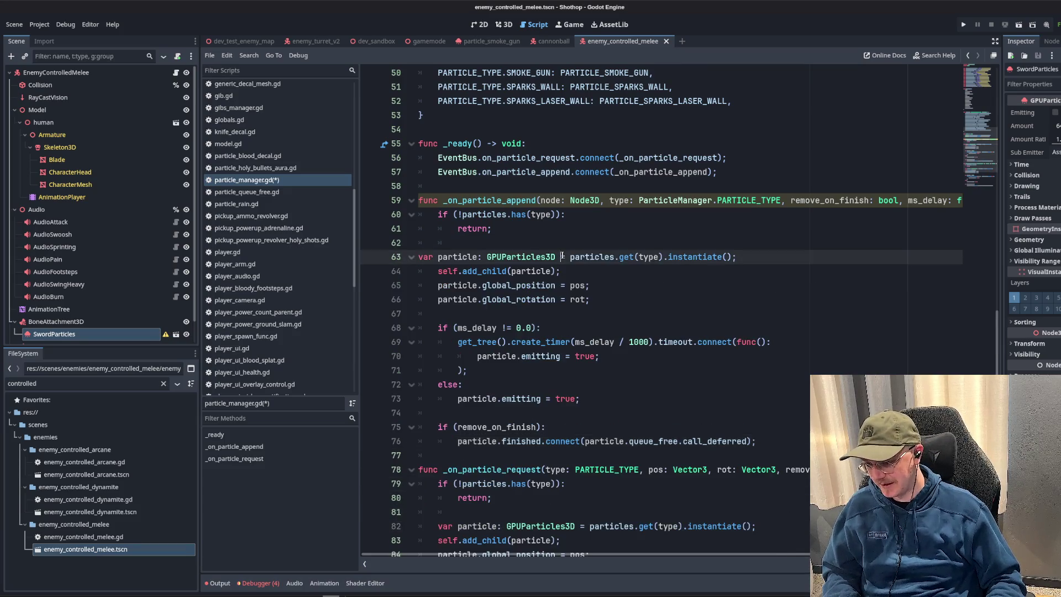
key("Home")
key("Tab")
left_click(645, 234)
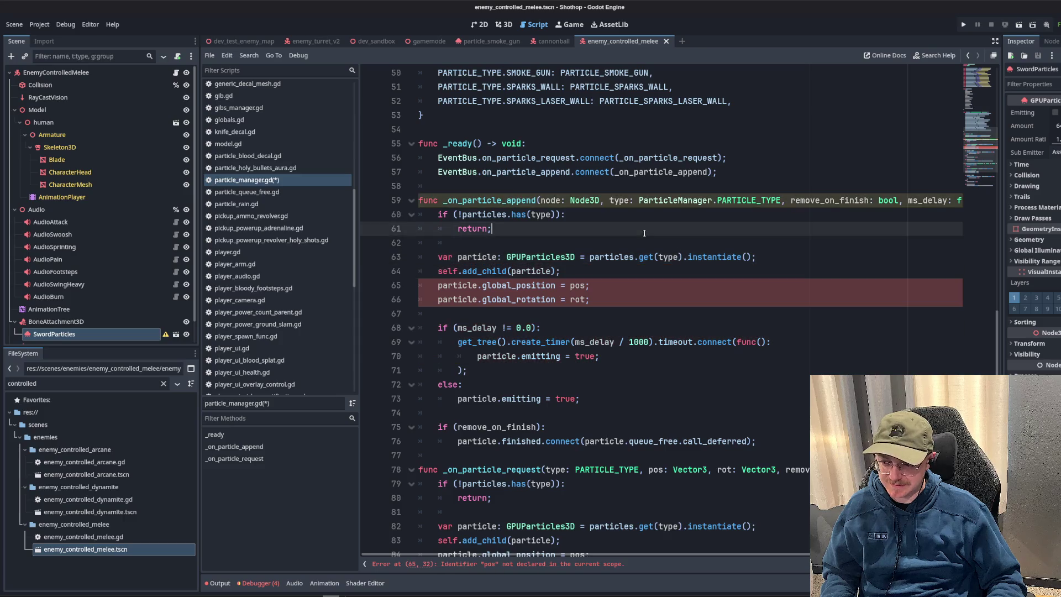
- Remove the position and rotation lines and add the particle to node instead of self
left_click(471, 272)
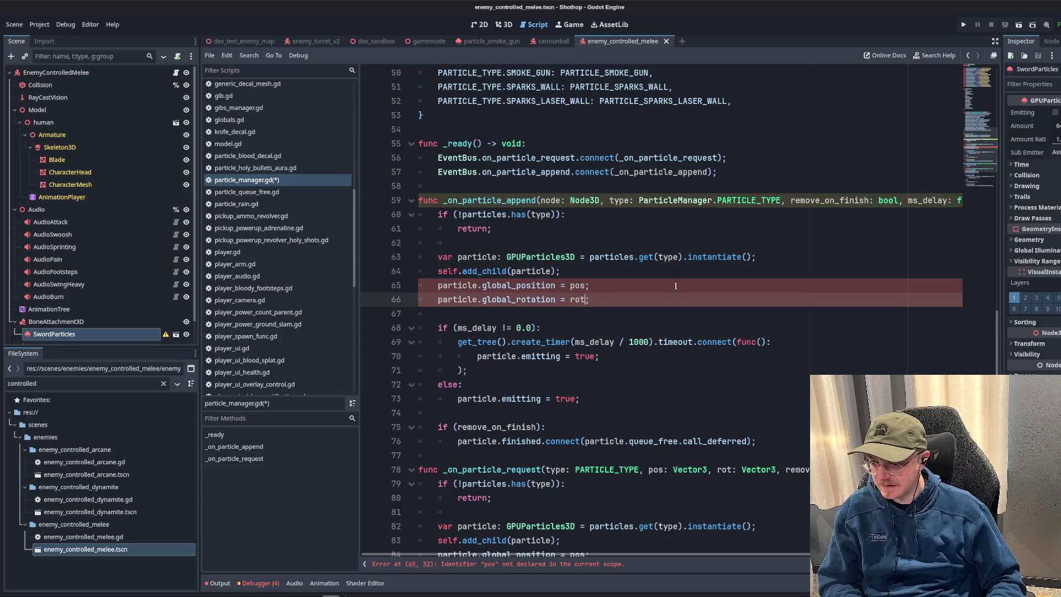
left_click(502, 286)
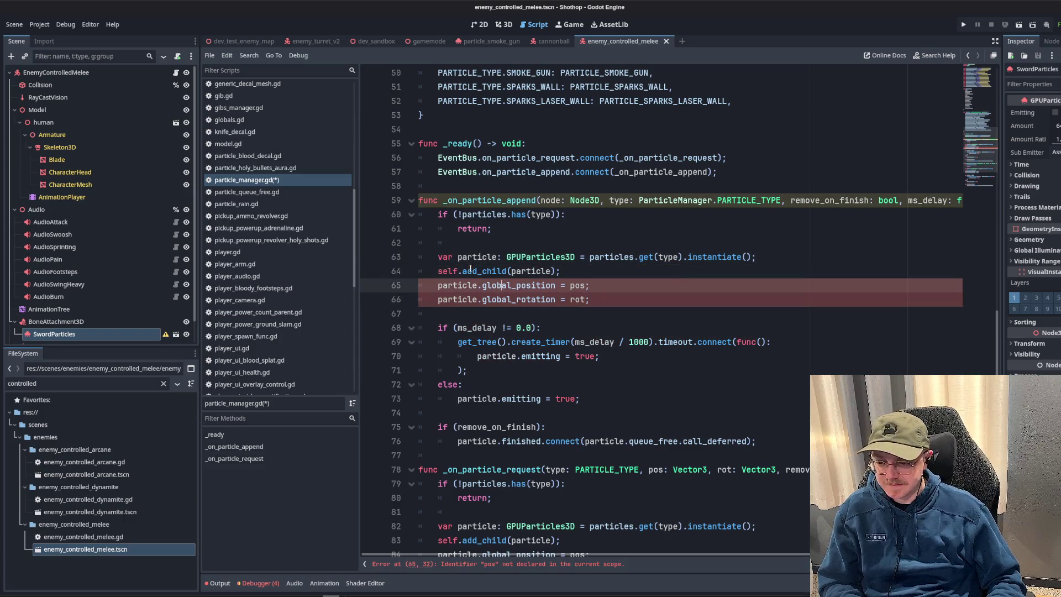
left_click(590, 299)
key("ctrl+shift+k")
key("ctrl+shift+k")
double_click(449, 271)
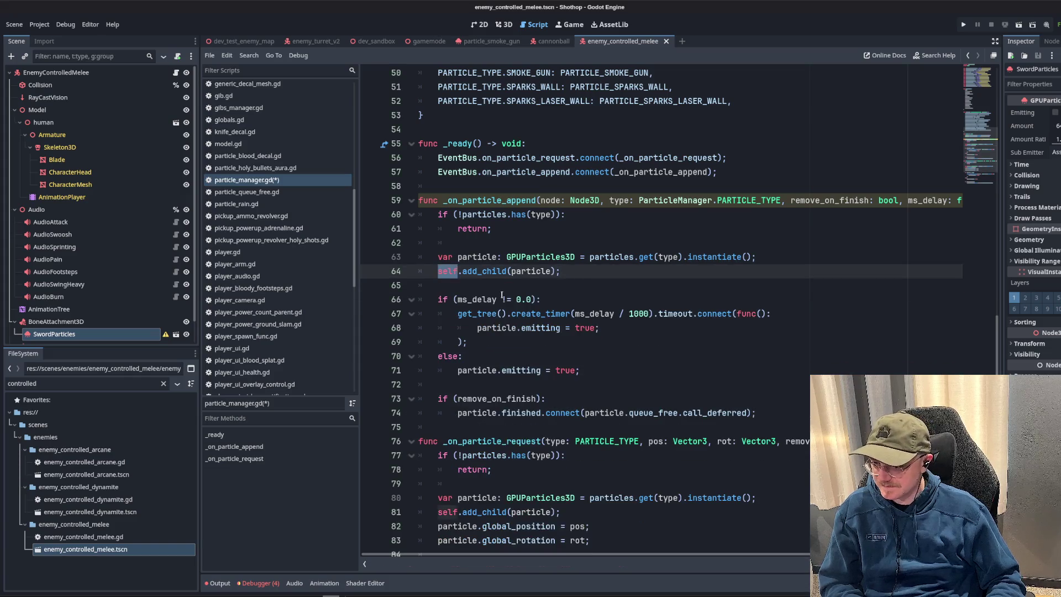
type("node")
key("Escape")
left_click(679, 240)
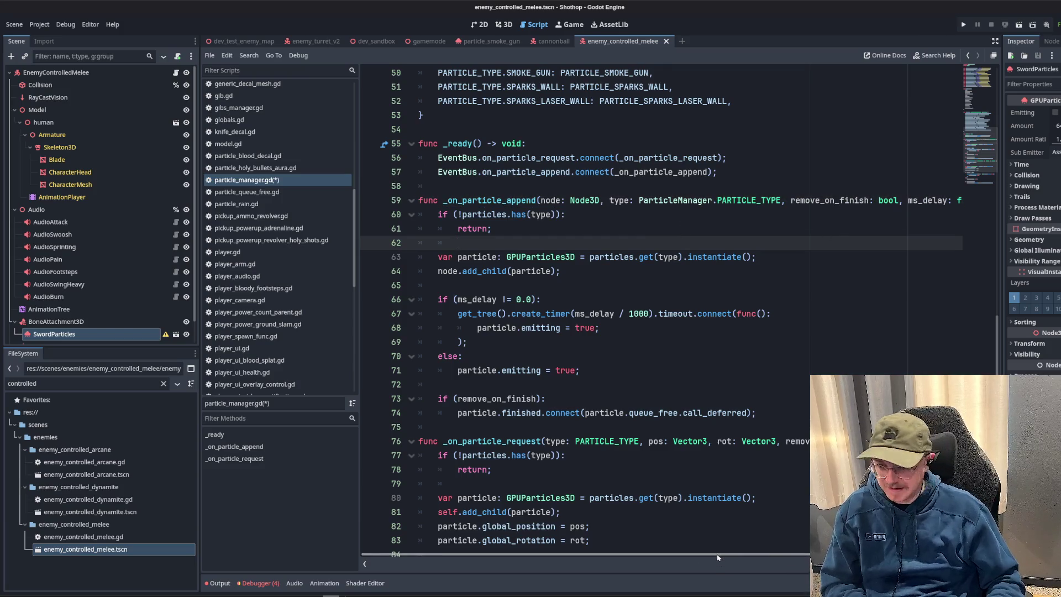
scroll(647, 261, "right", 3)
scroll(610, 301, "left", 1)
scroll(609, 301, "left", 1)
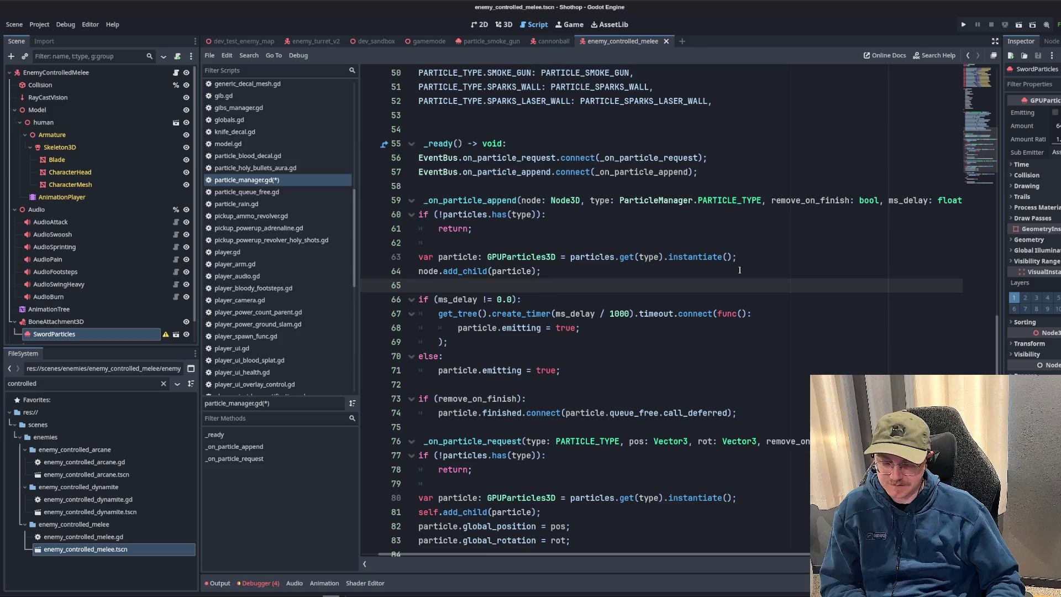
- Review the add_child, emitting and remove_on_finish lines, then save particle_manager.gd
key("Down")
key("Down")
key("End")
left_click_drag(572, 324, 373, 314)
left_click(591, 314)
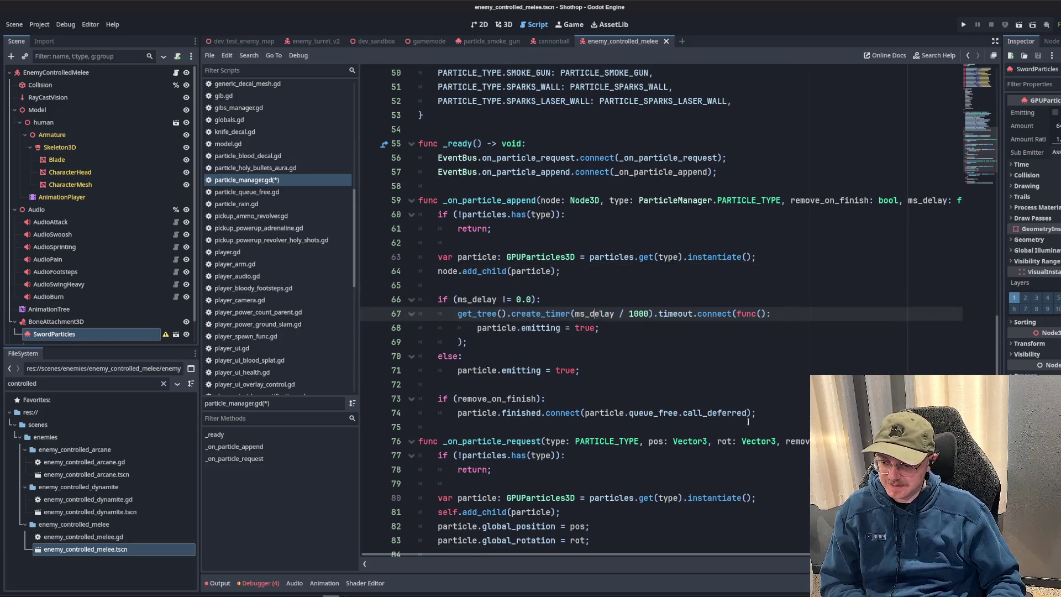
left_click_drag(767, 564, 850, 564)
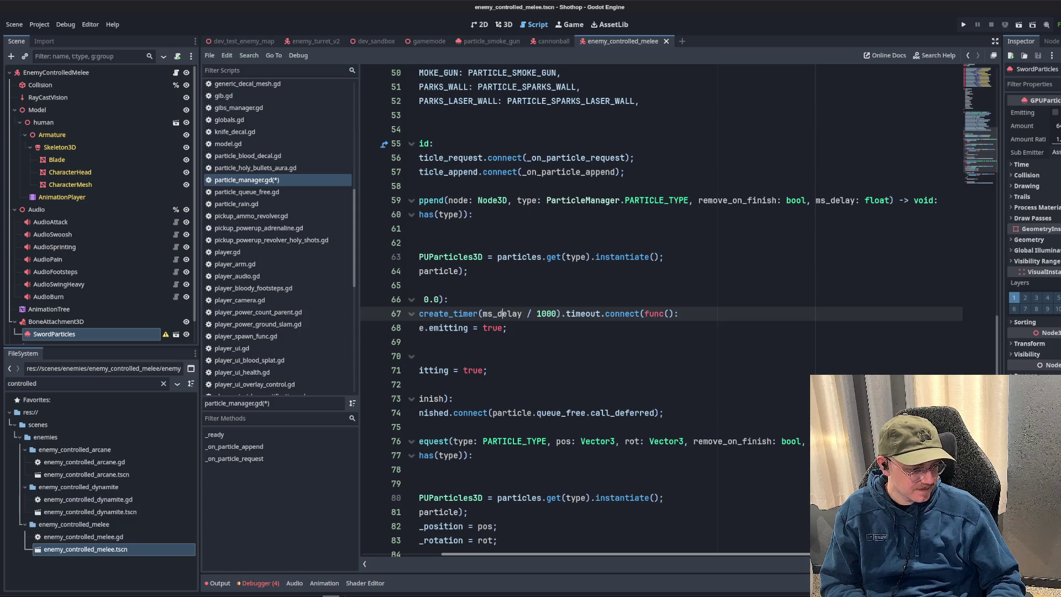
scroll(617, 282, "left", 2)
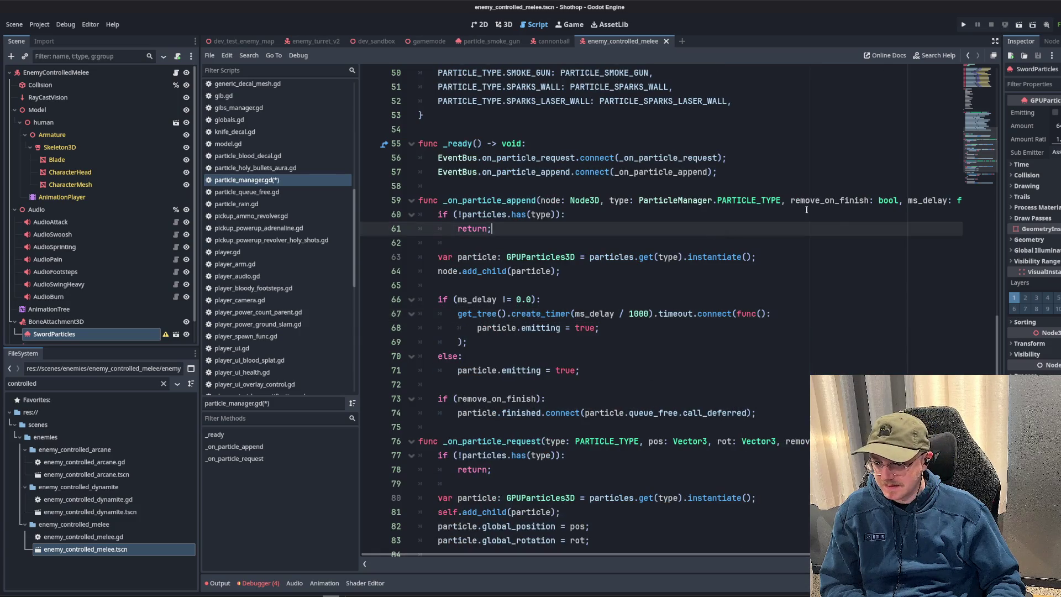
double_click(830, 200)
left_click(617, 282)
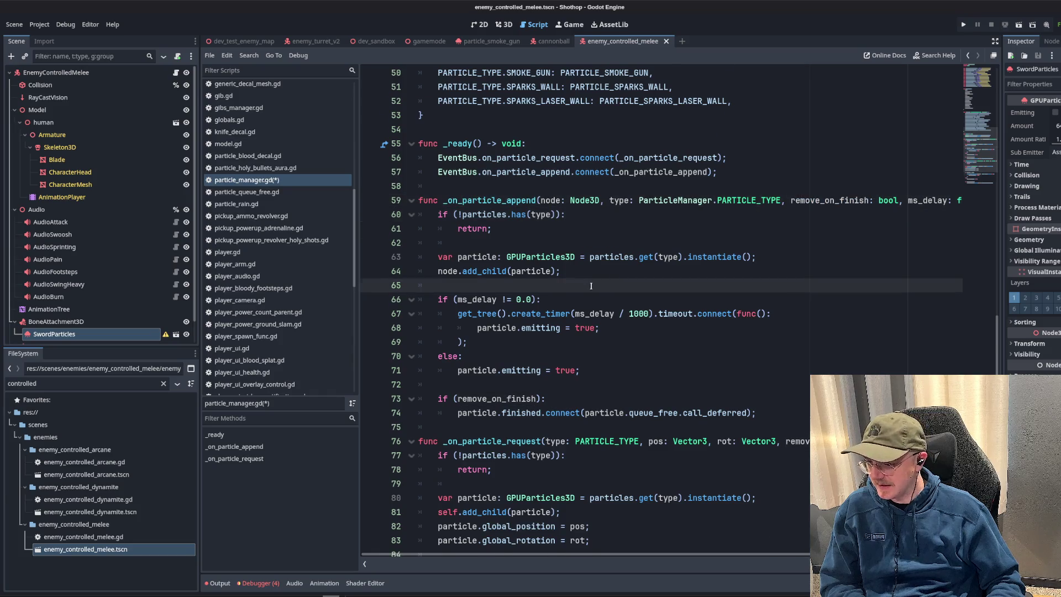
scroll(618, 283, "down", 2)
left_click(615, 287)
left_click(591, 312)
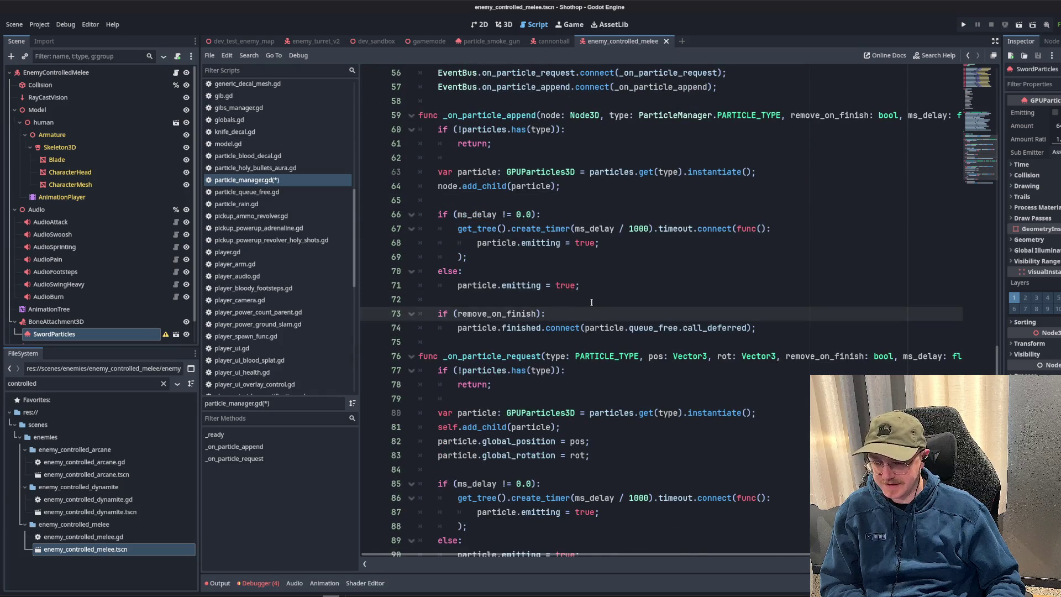
scroll(591, 302, "up", 3)
left_click(692, 257)
key("Up")
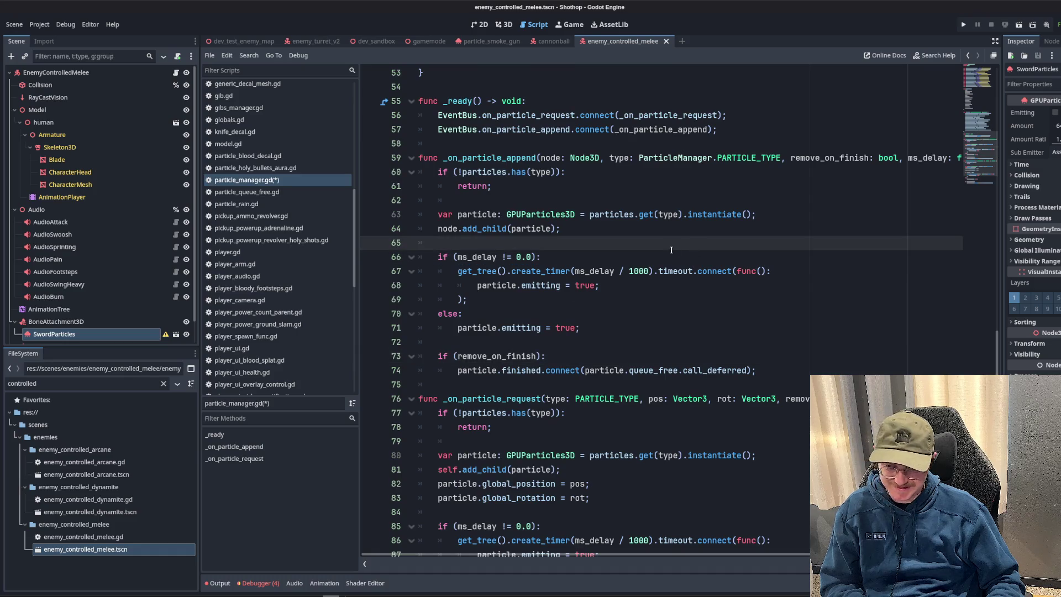
key("ctrl+s")
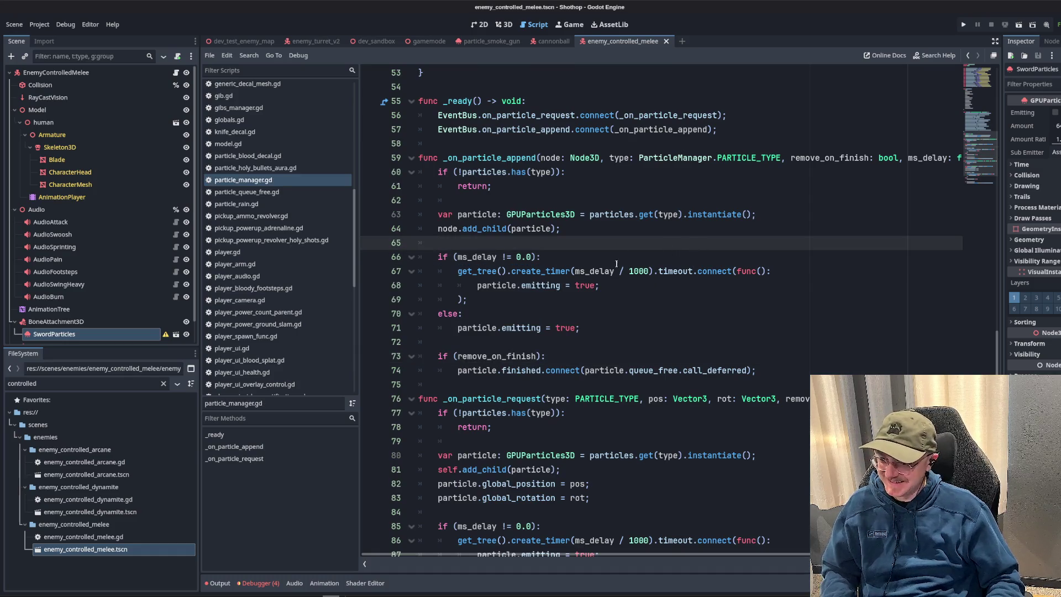
- Check the _on_particle_append name against its connection line in _ready
left_click(616, 265)
key("Up")
key("Up")
key("Up")
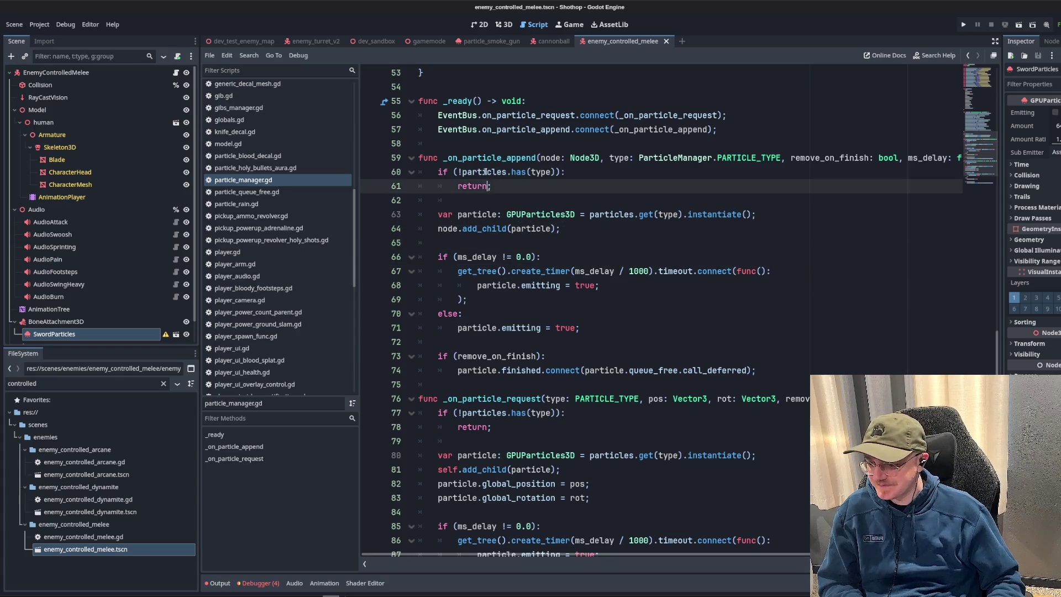
key("Up")
key("Up")
key("ctrl+d")
scroll(682, 273, "up", 3)
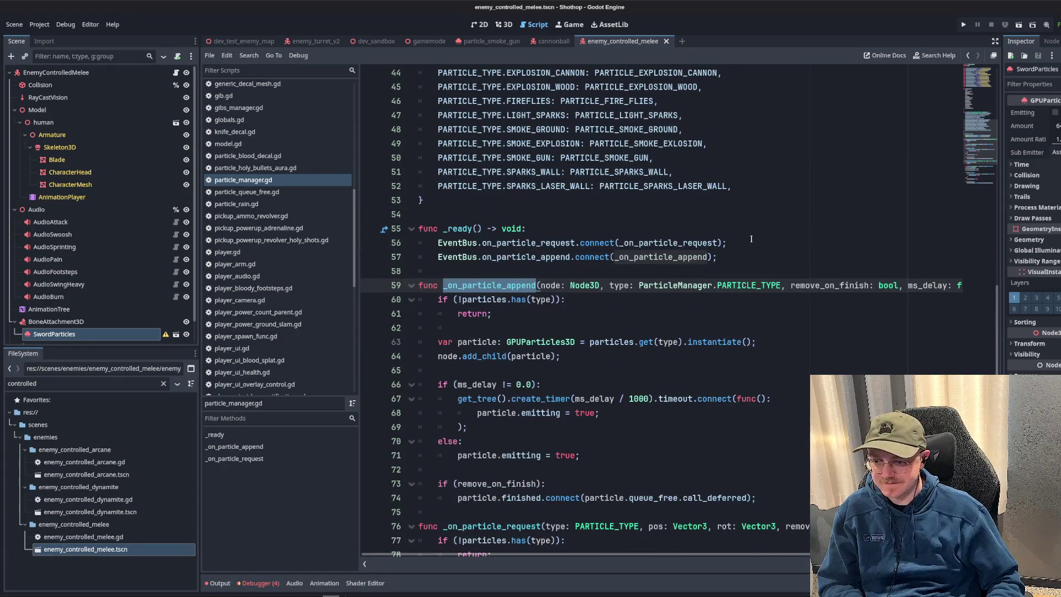
left_click(751, 239)
scroll(751, 239, "down", 2)
scroll(751, 239, "down", 3)
scroll(705, 249, "up", 5)
left_click(651, 271)
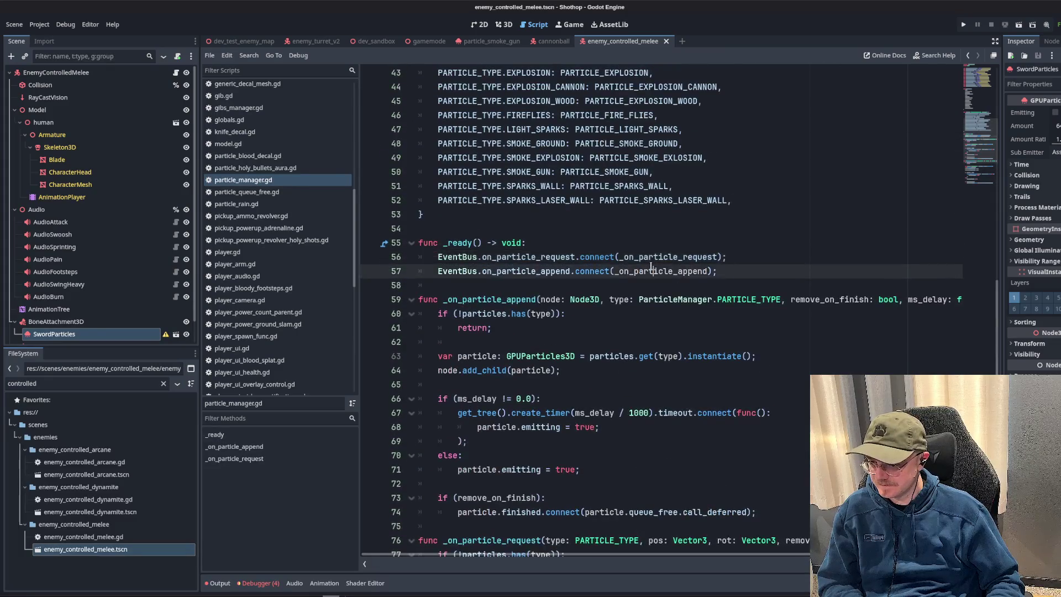
scroll(652, 270, "up", 3)
scroll(705, 291, "down", 7)
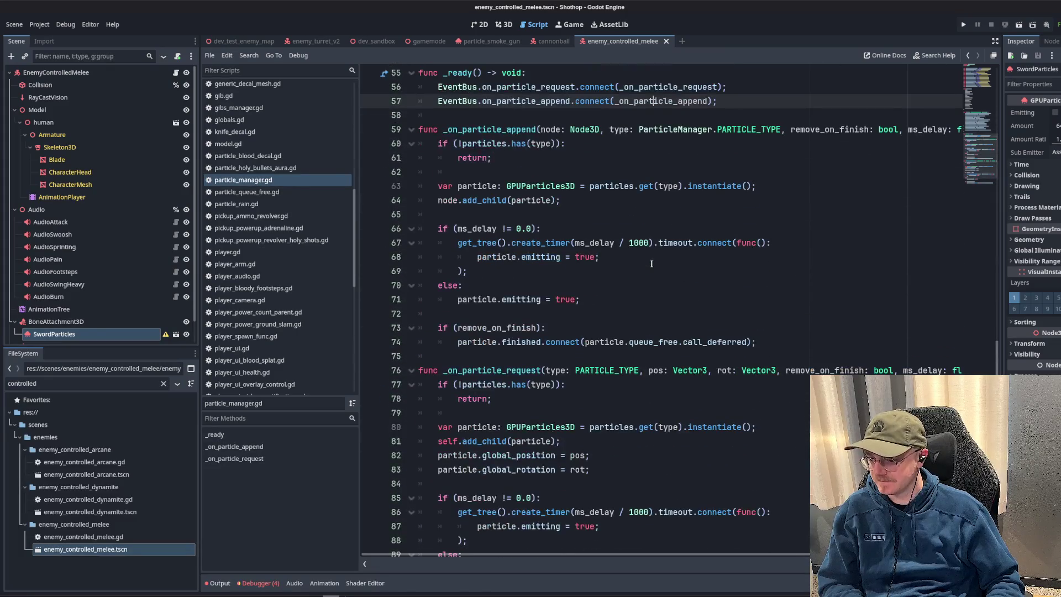
left_click(703, 301)
scroll(490, 214, "up", 2)
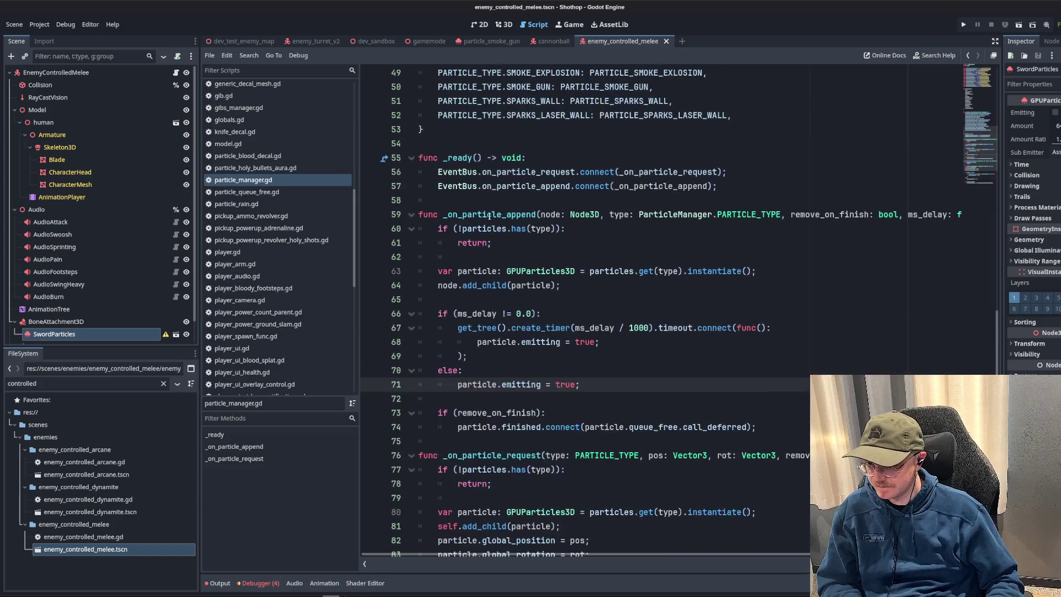
left_click(465, 199)
key("Return")
key("Return")
key("Return")
left_click(436, 214)
type("func _se")
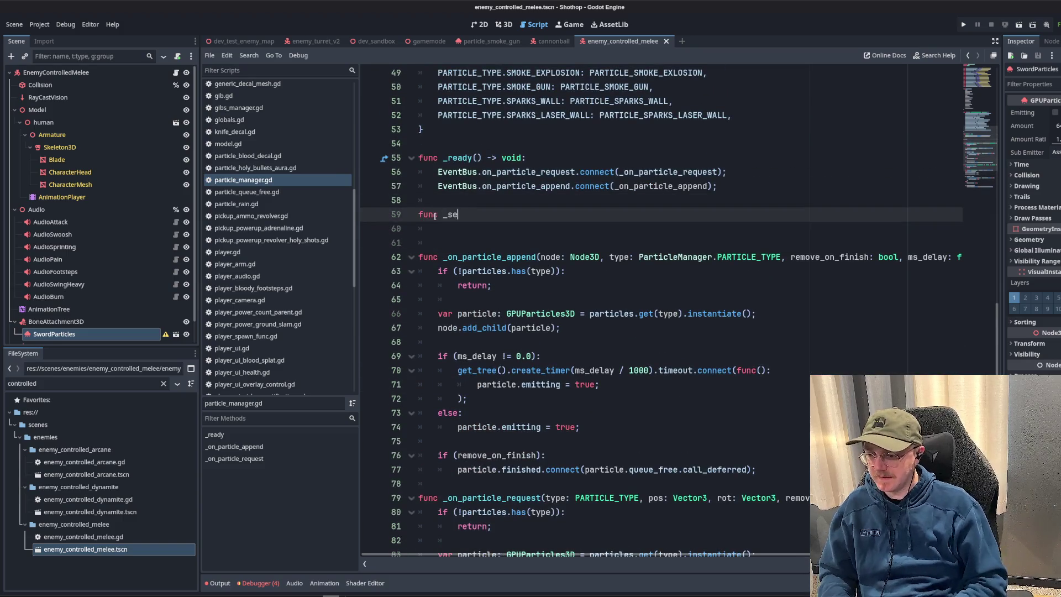
type("tup_particl")
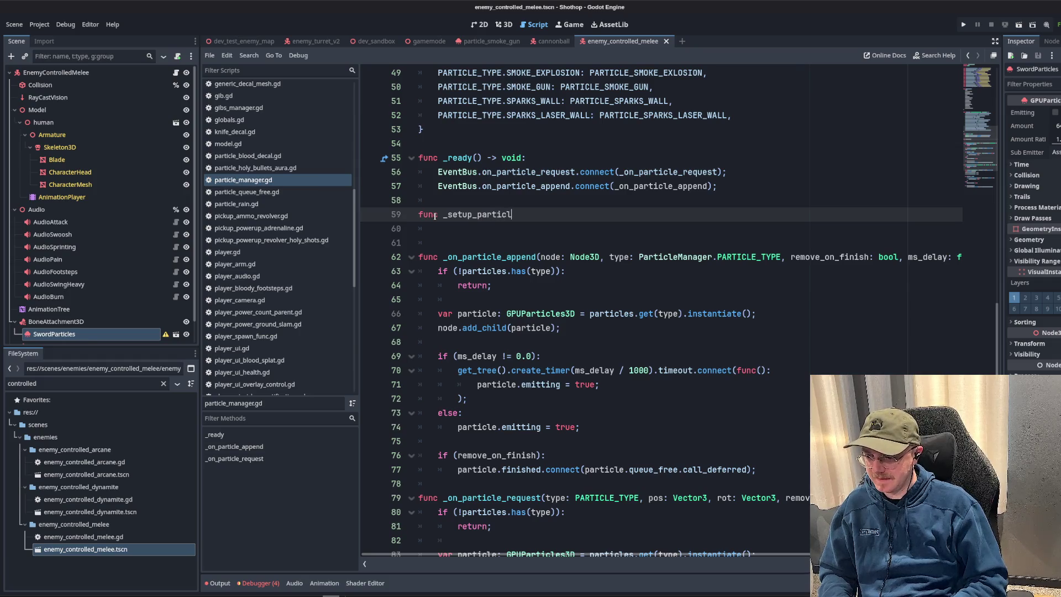
type("e(tpye:")
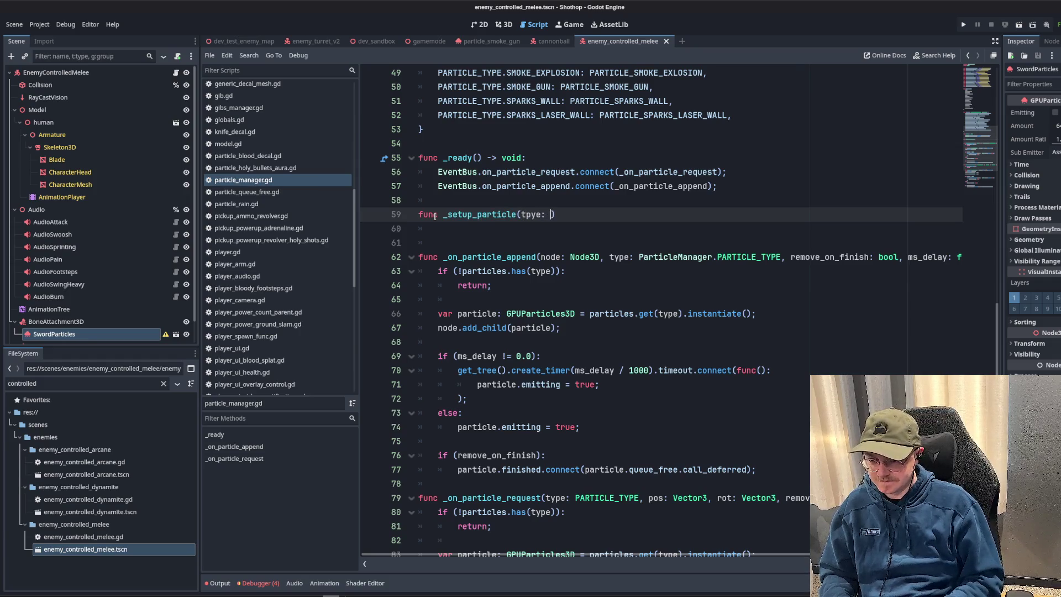
key("BackSpace")
key("BackSpace")
key("BackSpace")
key("BackSpace")
key("BackSpace")
type("ype: Particl")
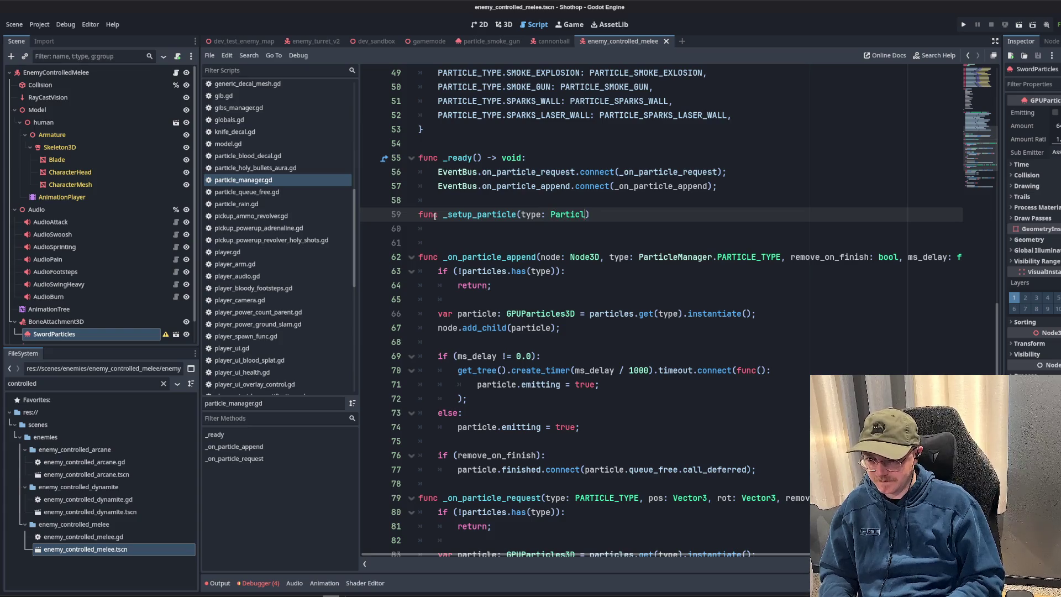
type("eManager.PA")
key("Return")
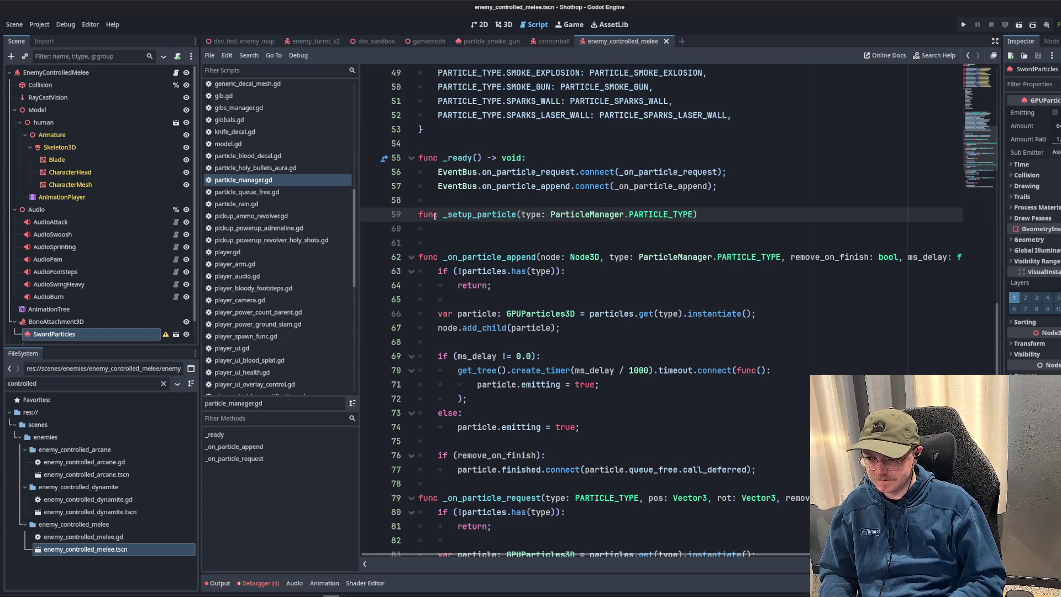
type(", remove_on")
type("_finish: boo")
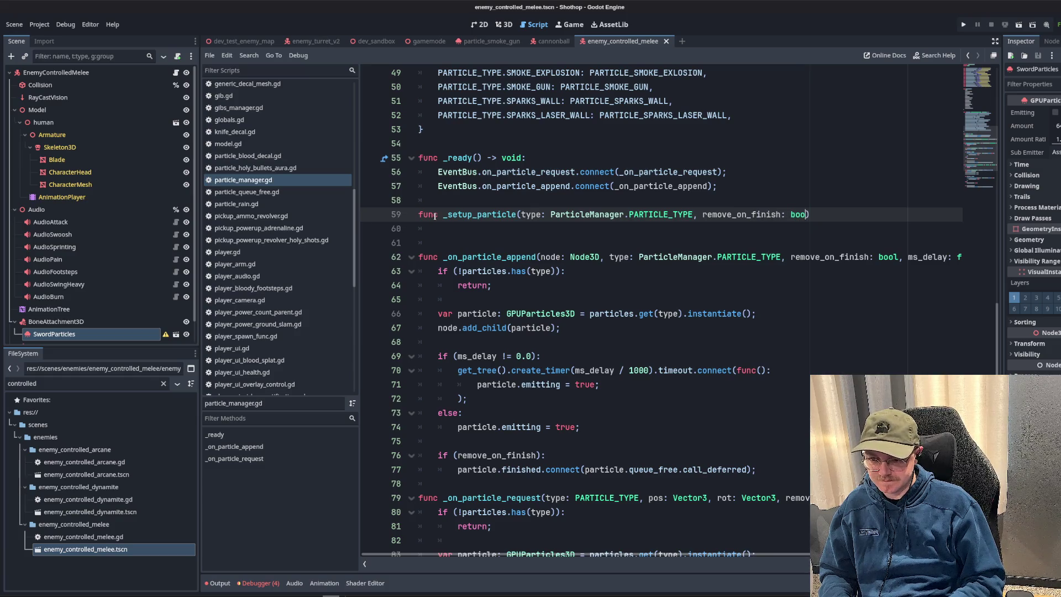
type("l")
left_click(508, 258)
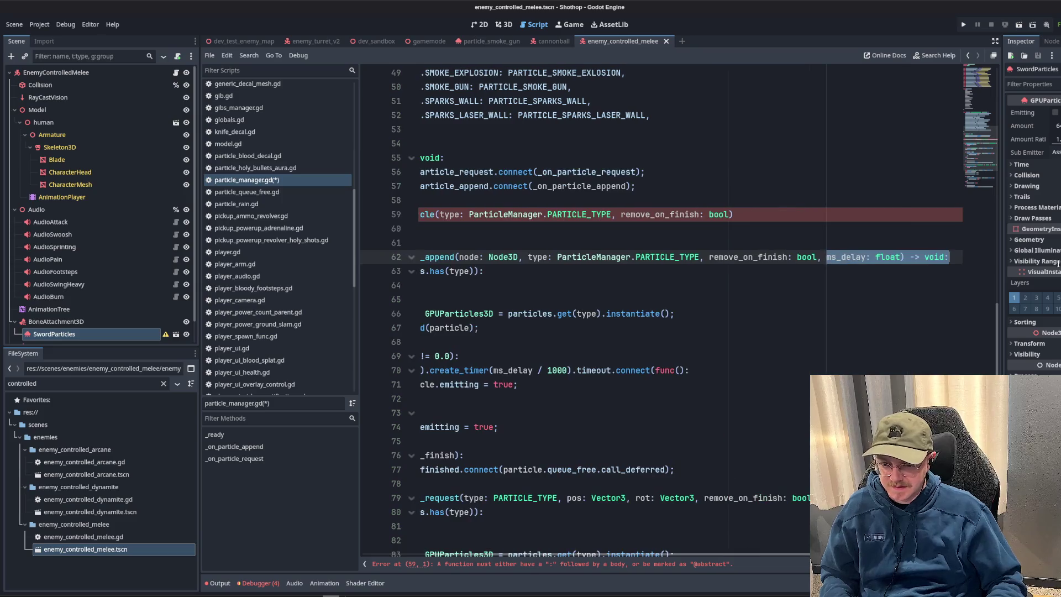
left_click_drag(419, 201, 455, 242)
key("BackSpace")
key("ctrl+s")
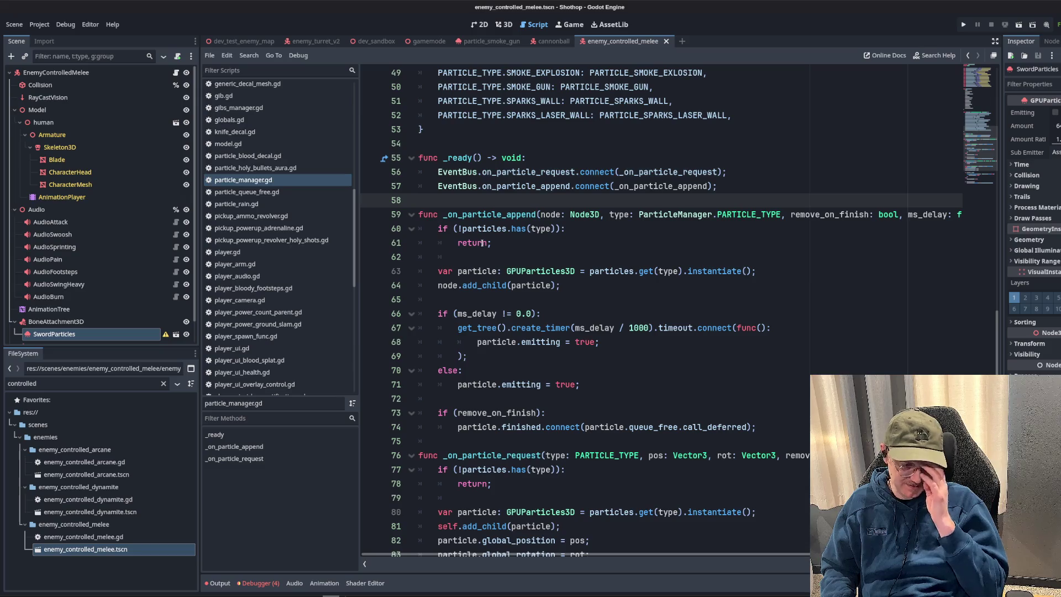
scroll(483, 242, "down", 4)
left_click(748, 384)
left_click(452, 241)
scroll(593, 217, "up", 4)
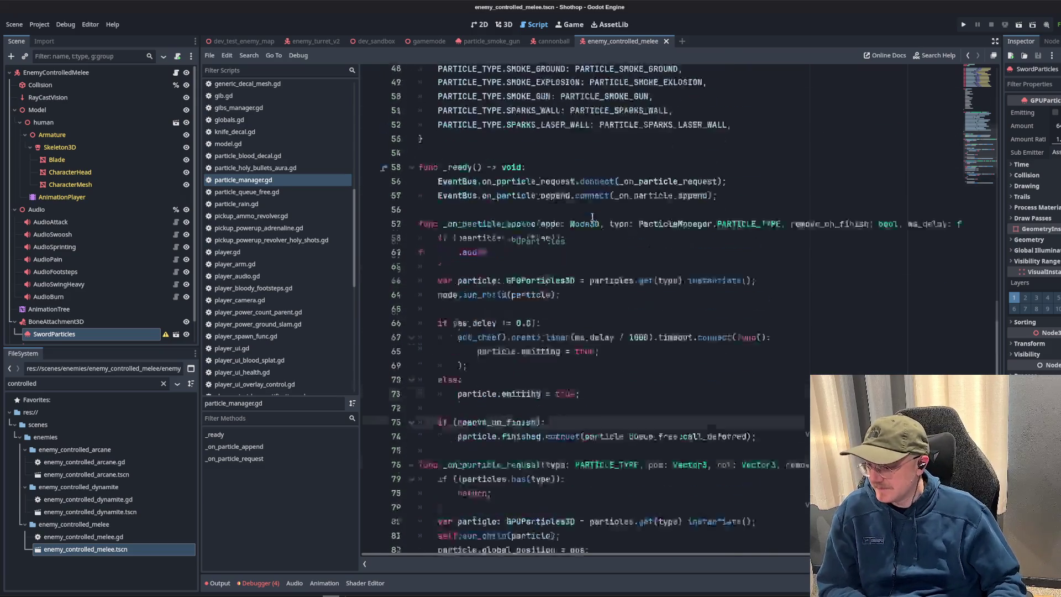
scroll(592, 218, "up", 8)
scroll(590, 241, "down", 10)
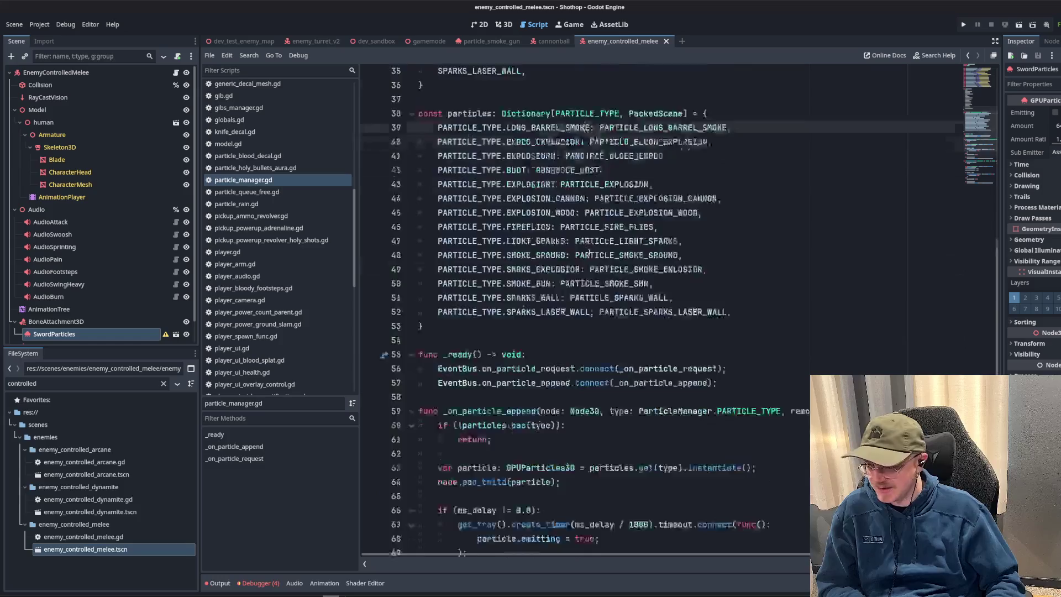
scroll(274, 228, "down", 8)
left_click(612, 285)
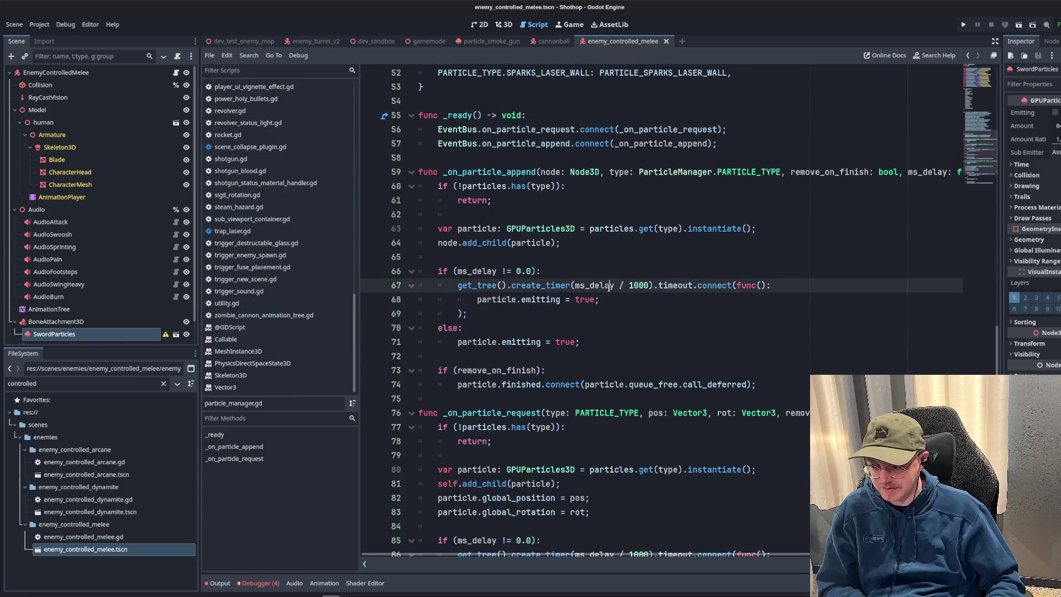
scroll(605, 299, "up", 10)
scroll(594, 322, "down", 3)
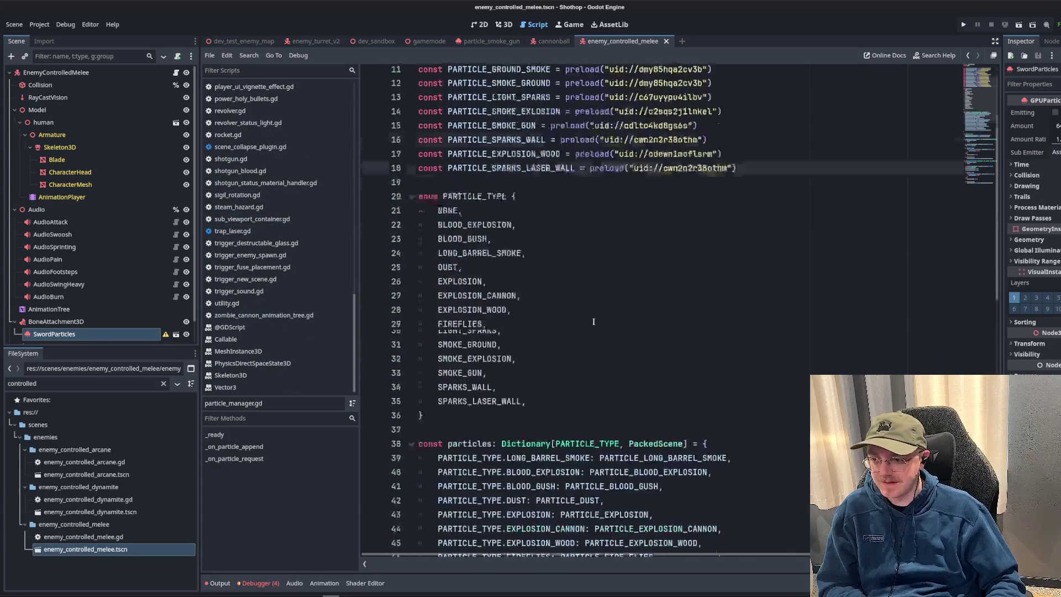
scroll(594, 322, "down", 10)
left_click(594, 313)
scroll(294, 317, "up", 4)
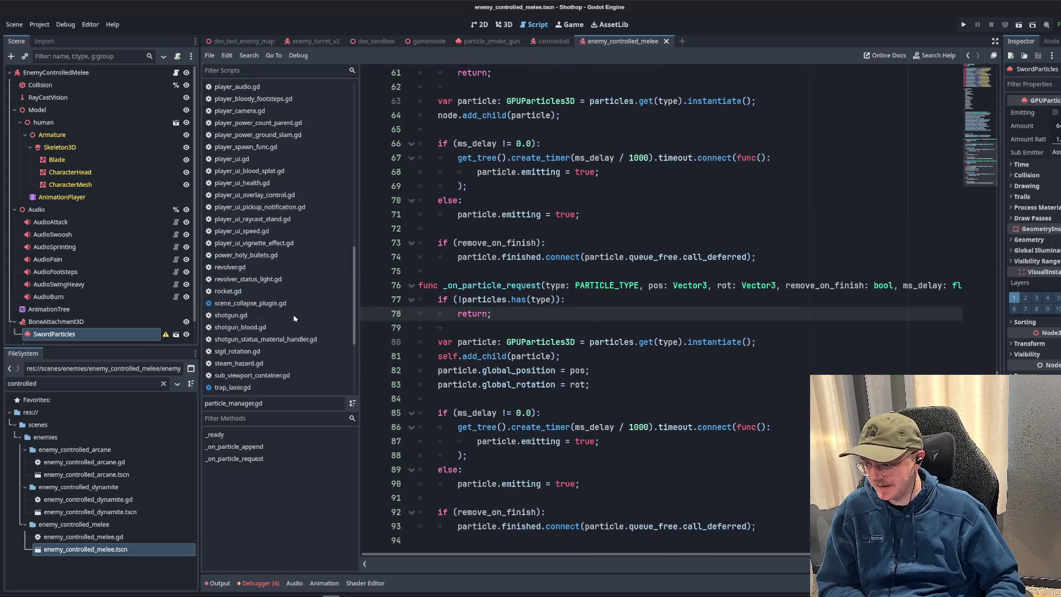
scroll(295, 317, "up", 8)
scroll(597, 360, "up", 6)
scroll(598, 360, "up", 10)
left_click(598, 356)
scroll(598, 361, "up", 2)
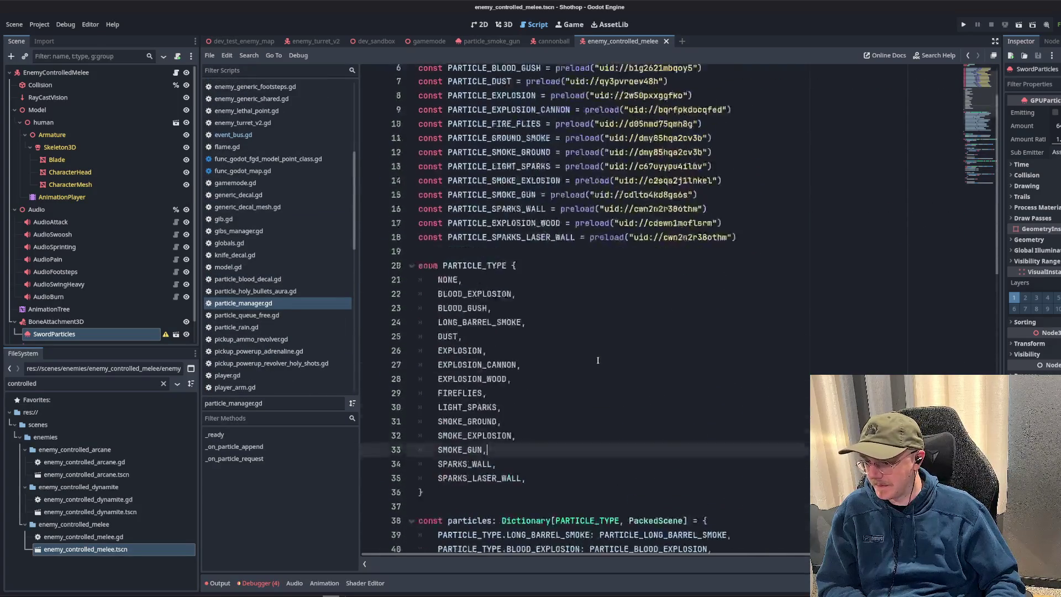
scroll(597, 361, "up", 2)
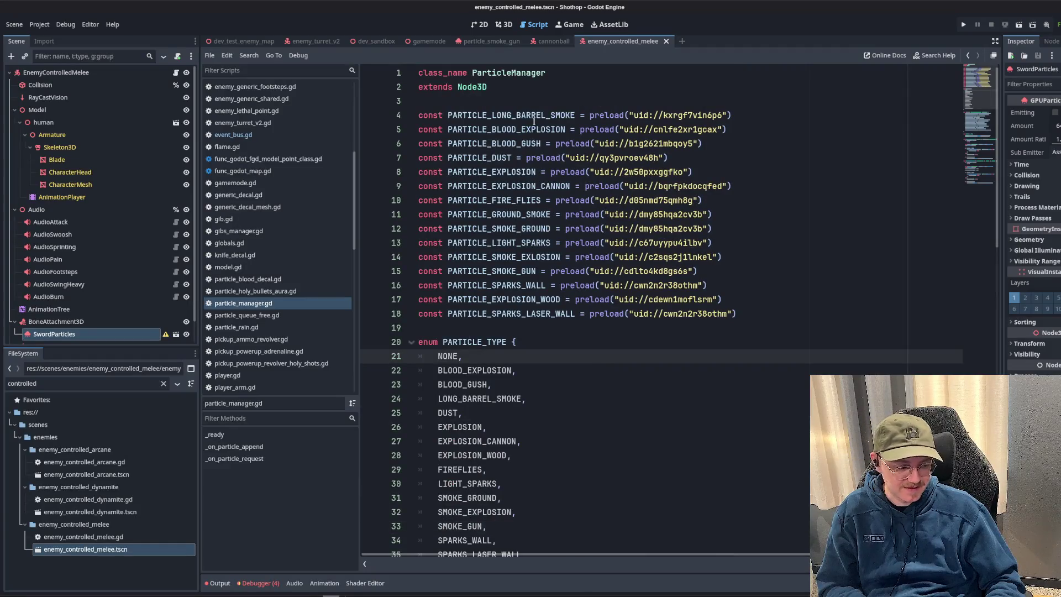
scroll(539, 144, "down", 5)
scroll(584, 242, "down", 5)
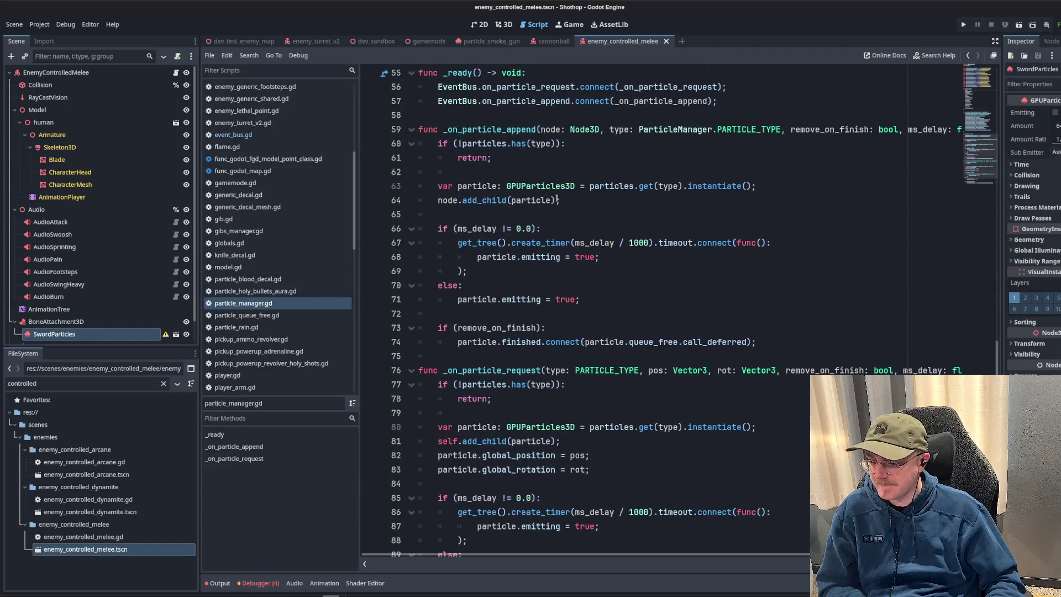
double_click(514, 131)
scroll(539, 166, "down", 2)
scroll(554, 190, "up", 4)
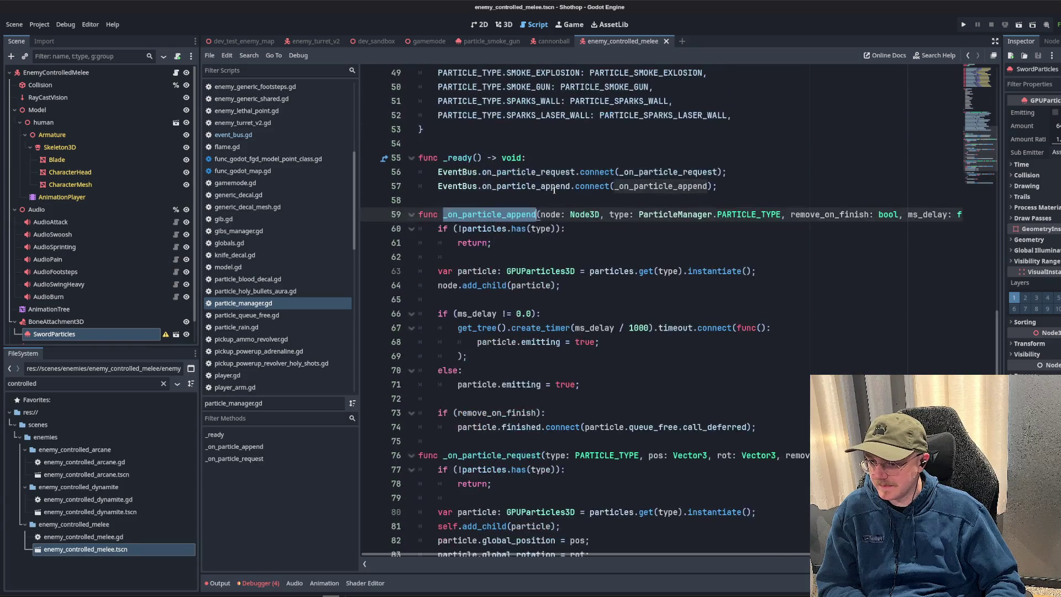
scroll(554, 190, "down", 3)
scroll(301, 274, "down", 3)
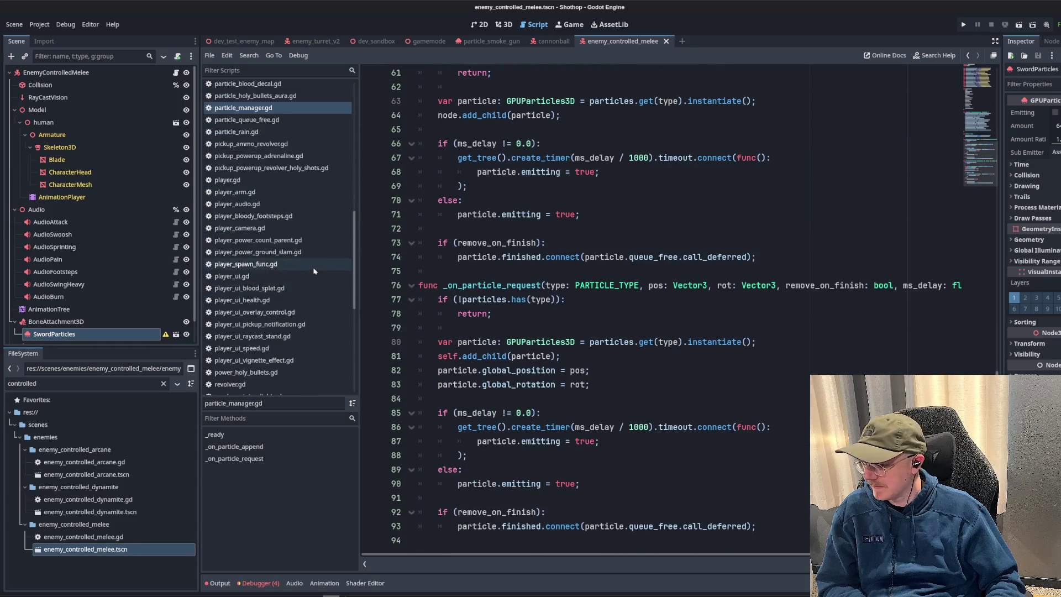
scroll(301, 279, "down", 3)
scroll(307, 281, "up", 5)
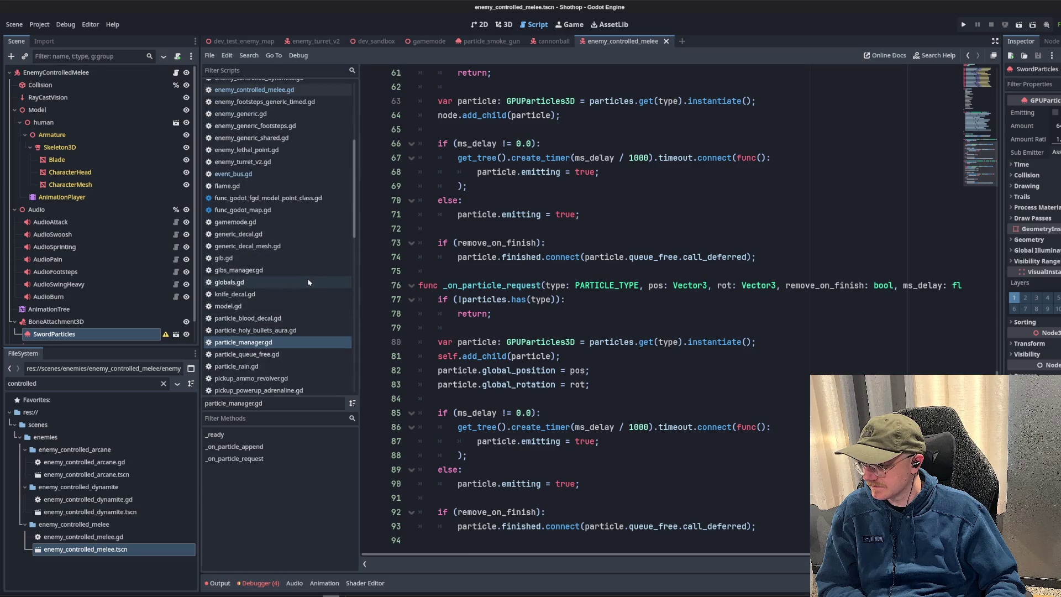
scroll(309, 282, "up", 1)
scroll(603, 321, "up", 5)
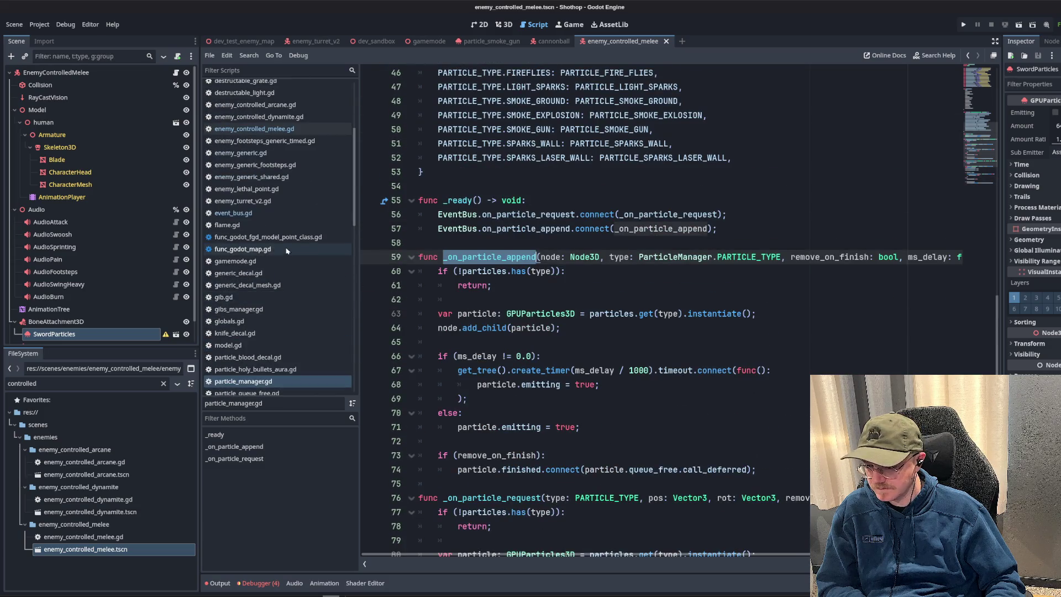
scroll(290, 249, "up", 4)
left_click(553, 145)
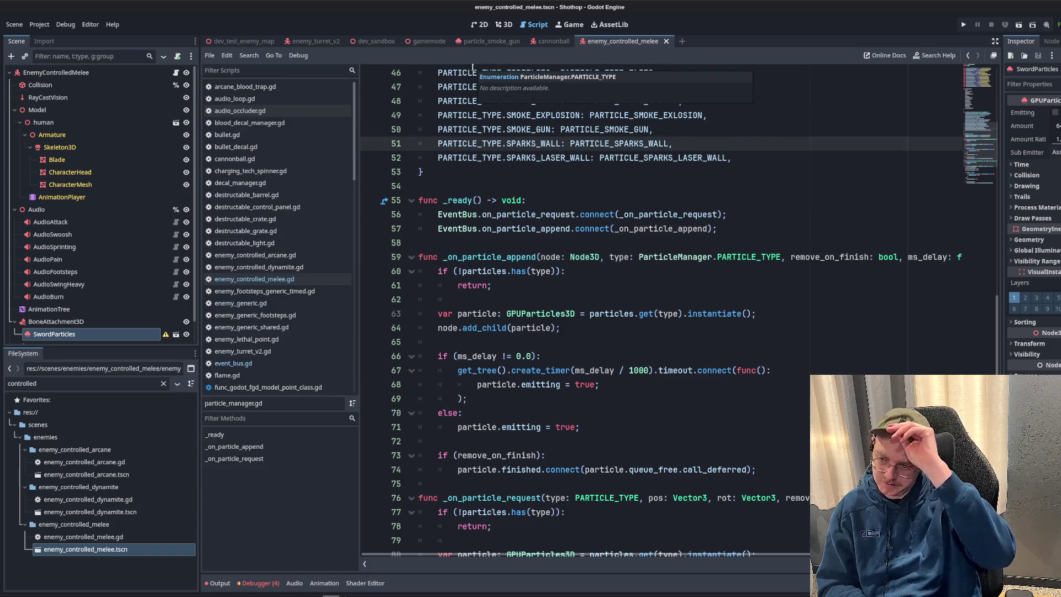
mouse_move(472, 73)
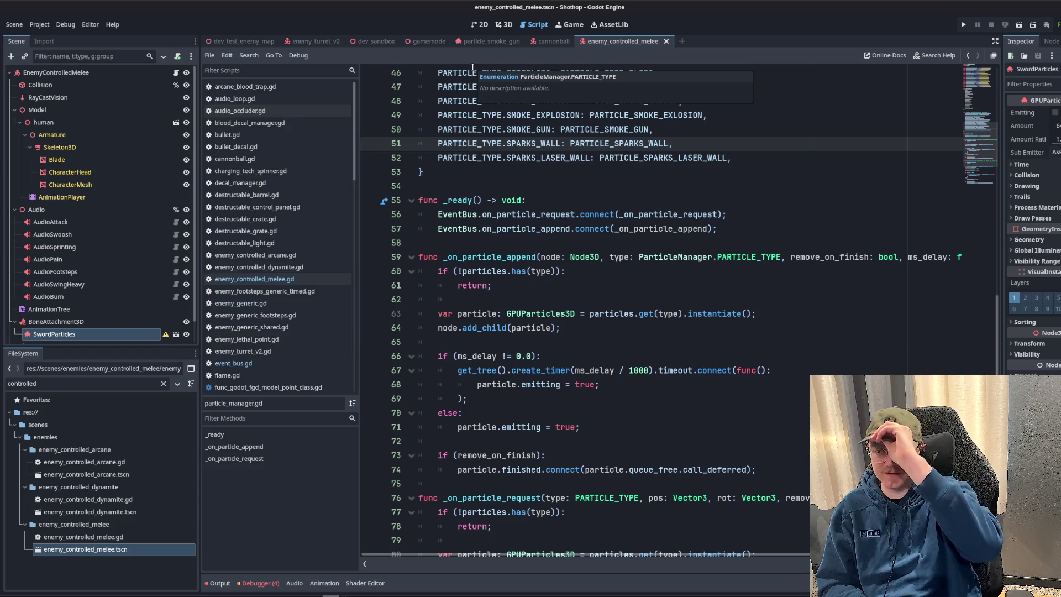
left_click(549, 41)
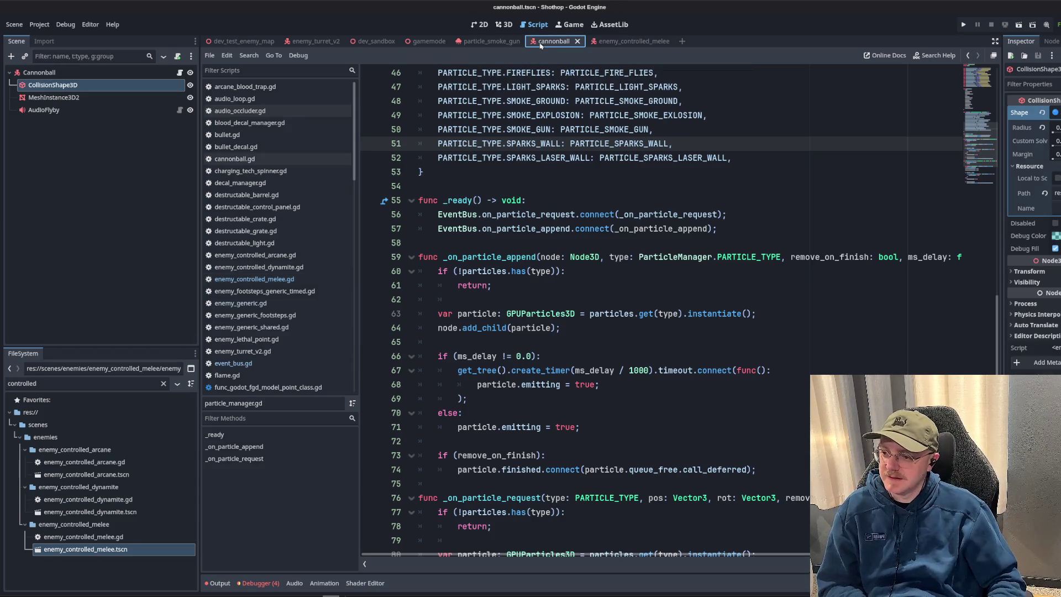
left_click(624, 42)
double_click(681, 258)
key("ctrl+shift+f")
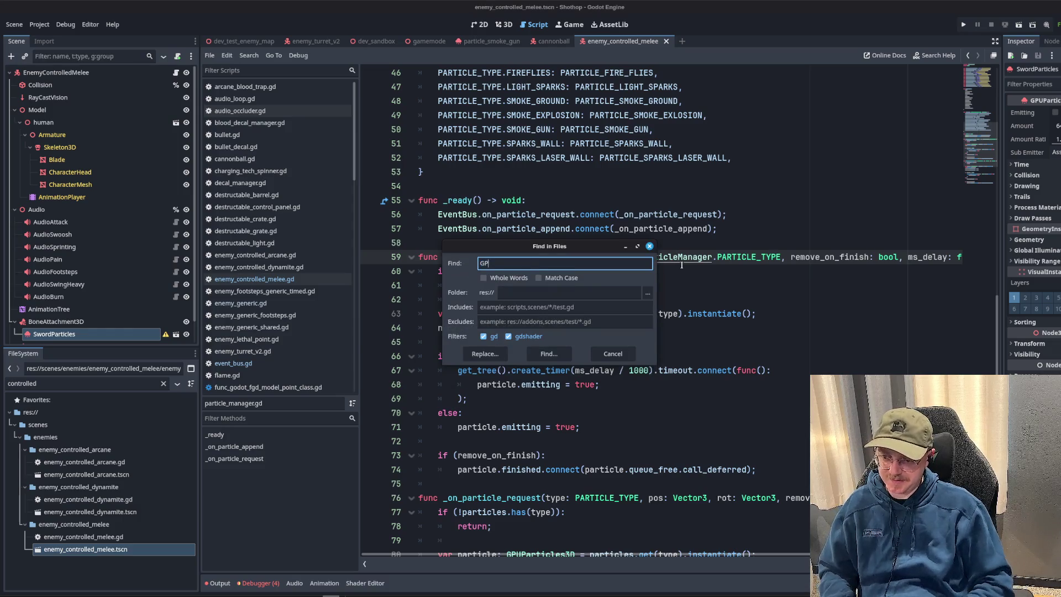
type("GPUParticles3")
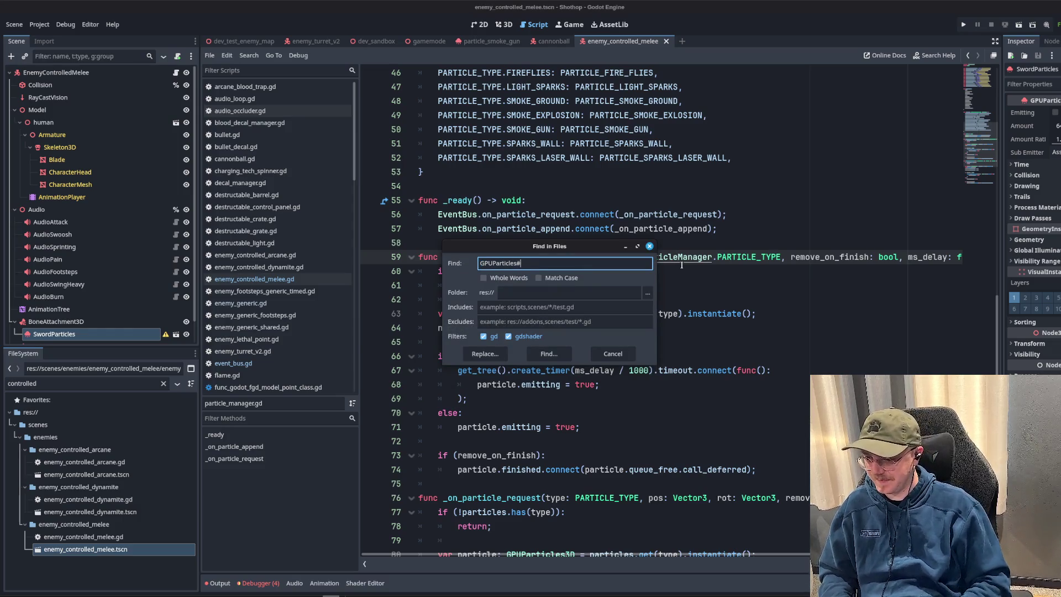
type("D")
key("Return")
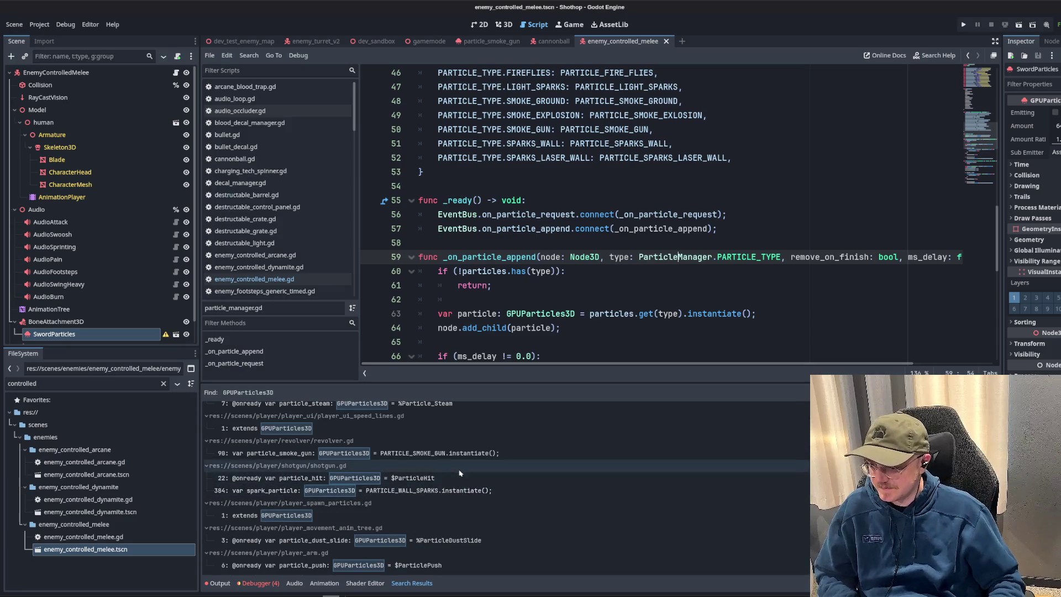
left_click(461, 538)
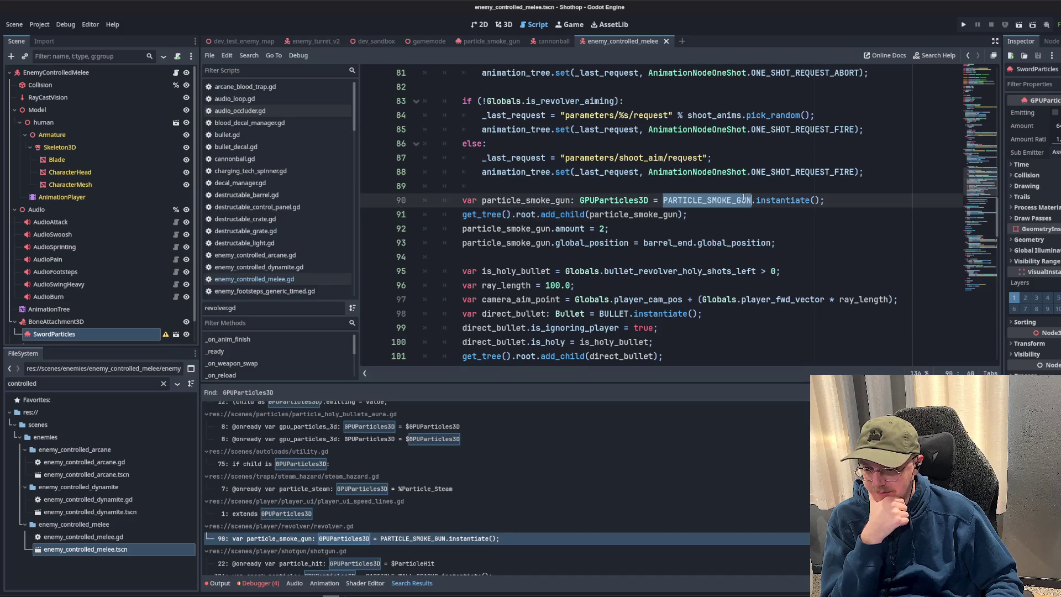
left_click(811, 201)
left_click(518, 193)
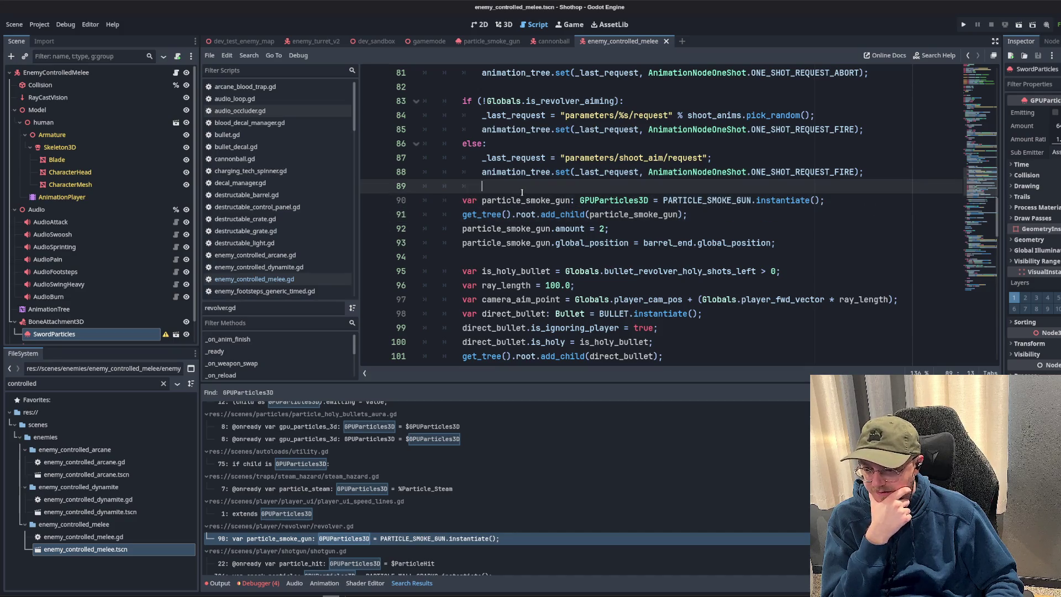
scroll(566, 200, "up", 10)
scroll(572, 211, "up", 5)
scroll(580, 225, "up", 2)
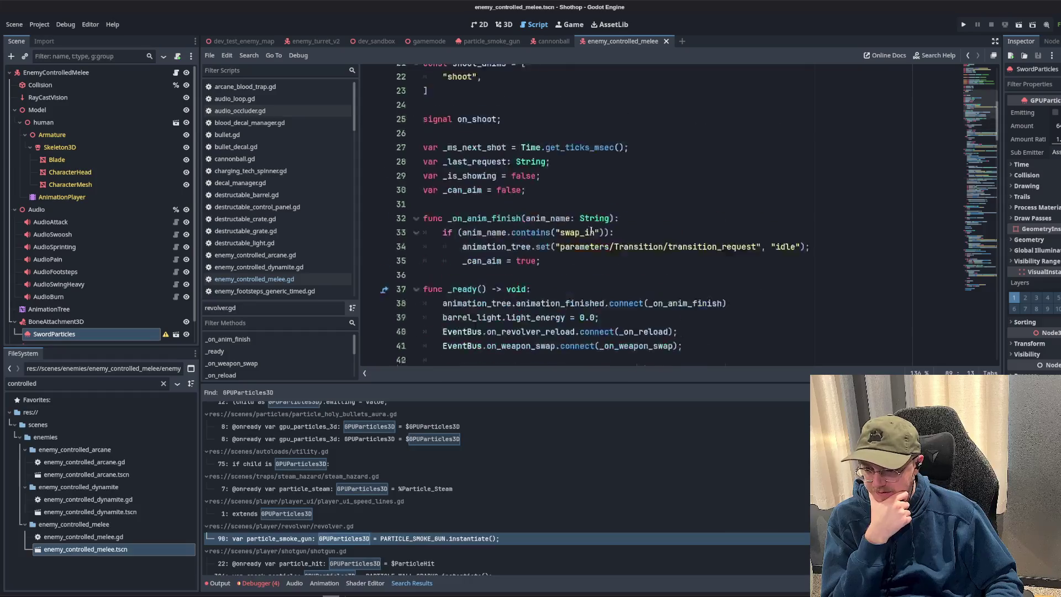
scroll(603, 242, "up", 5)
scroll(577, 231, "down", 1)
scroll(578, 234, "down", 3)
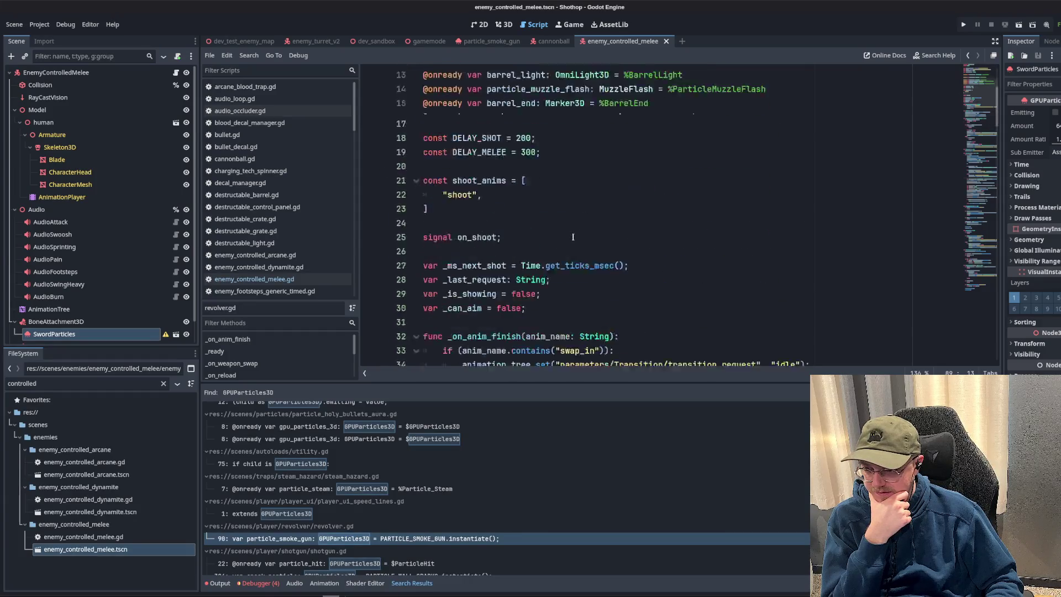
scroll(579, 235, "up", 2)
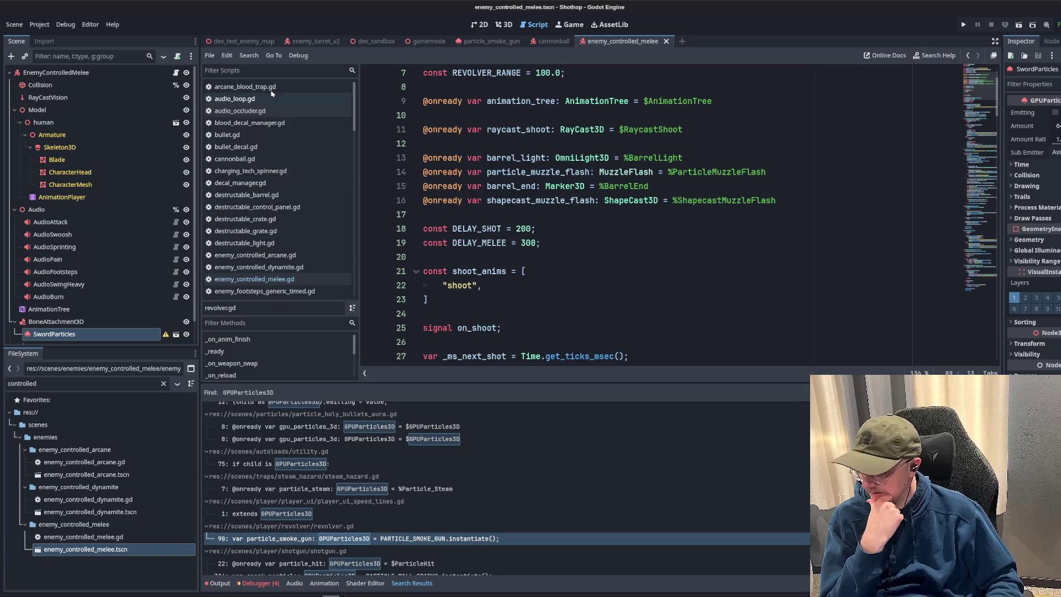
- Switch to particle_manager.gd and locate particle_enemy_sword_swing.tscn for a new preload
left_click(257, 70)
type("particle_")
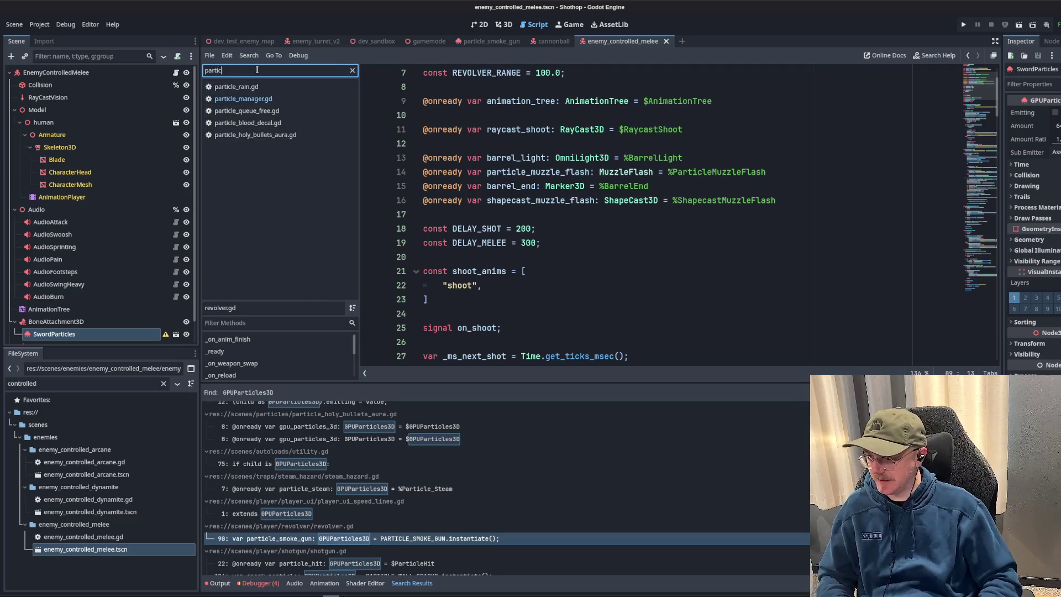
left_click(237, 97)
double_click(26, 385)
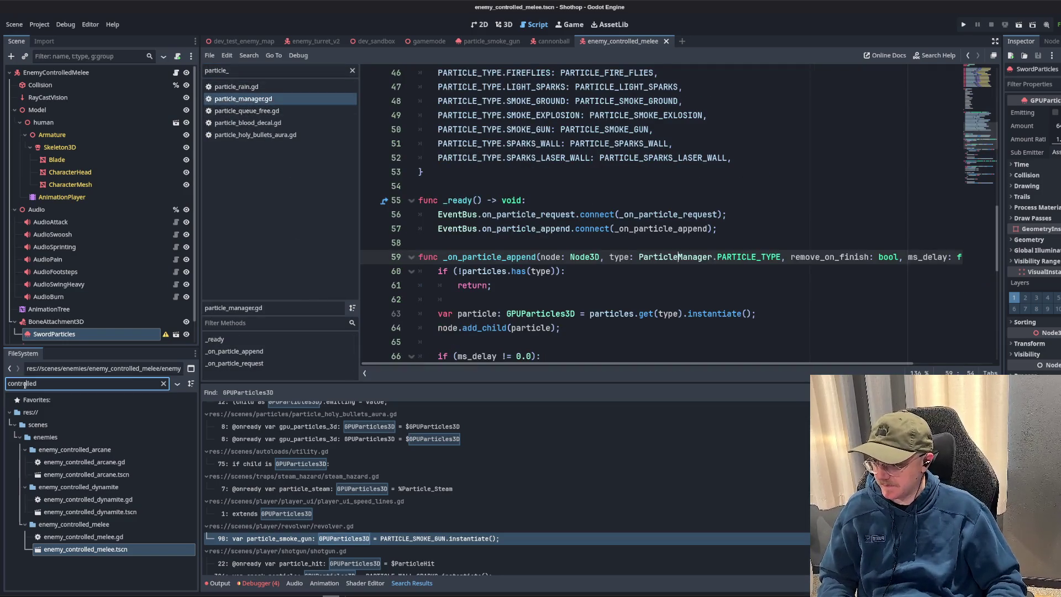
type("cword")
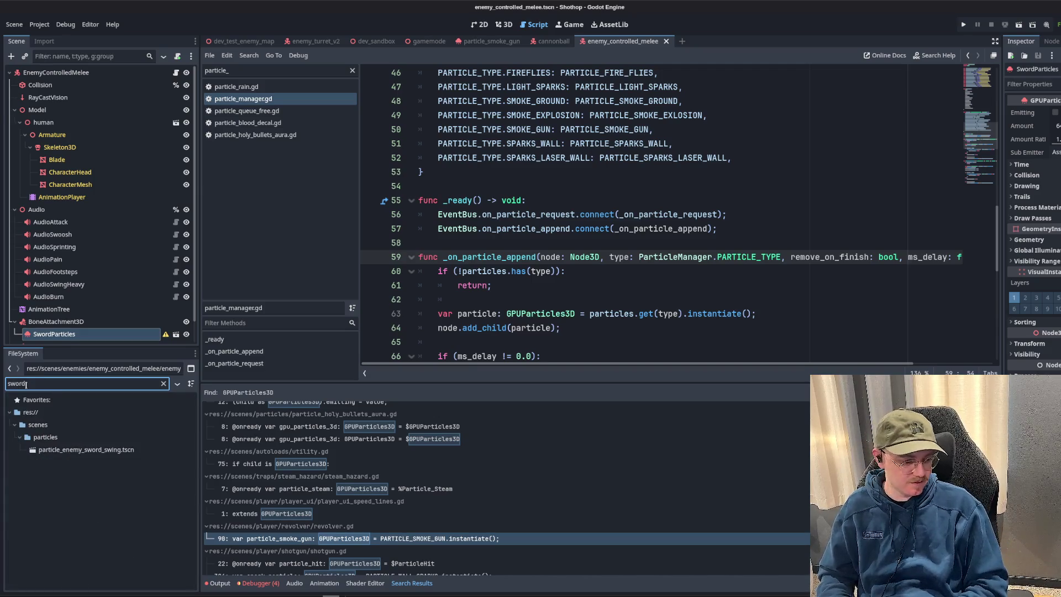
left_click(85, 449)
scroll(531, 218, "up", 8)
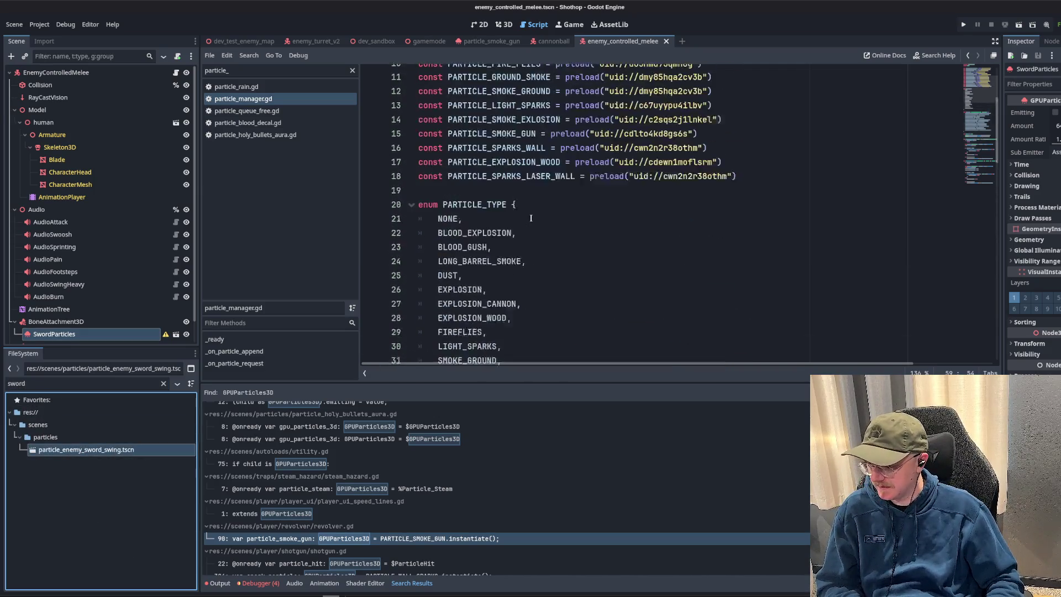
scroll(531, 218, "up", 2)
left_click_drag(61, 452, 484, 245)
scroll(557, 193, "down", 3)
- Add ENEMY_SWORD_SWING to the particle type enum after BLOOD_GUSH
left_click(557, 192)
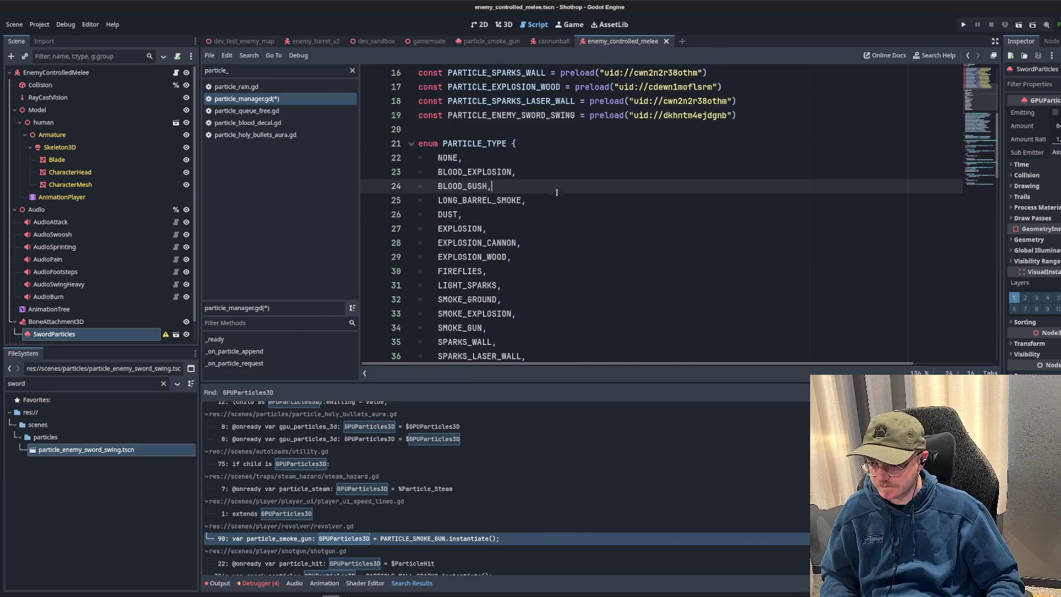
key("Return")
type("ENEMY_SWORD_")
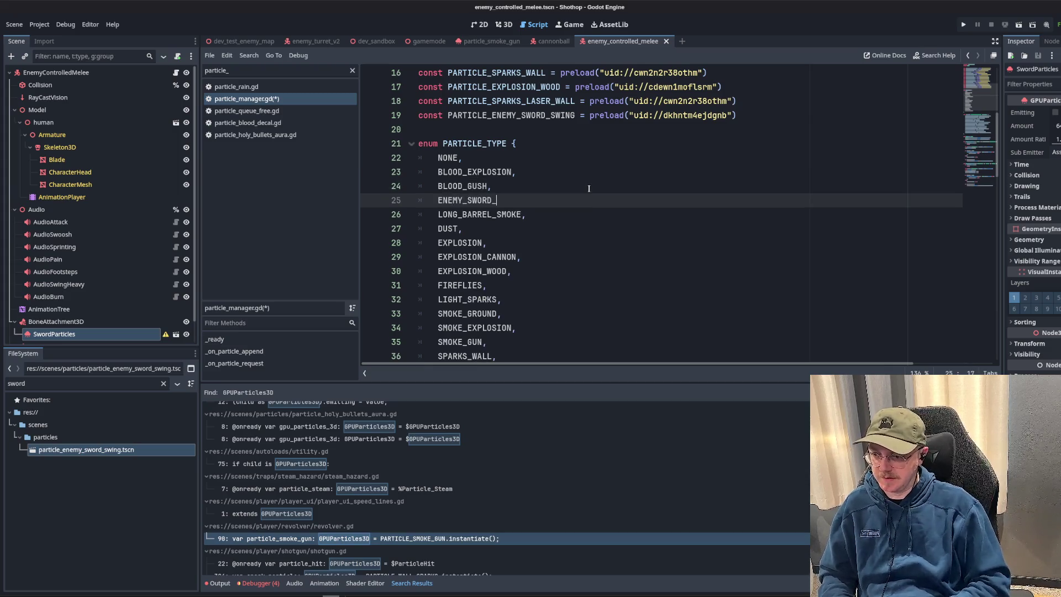
type("SWING,")
left_click(520, 116)
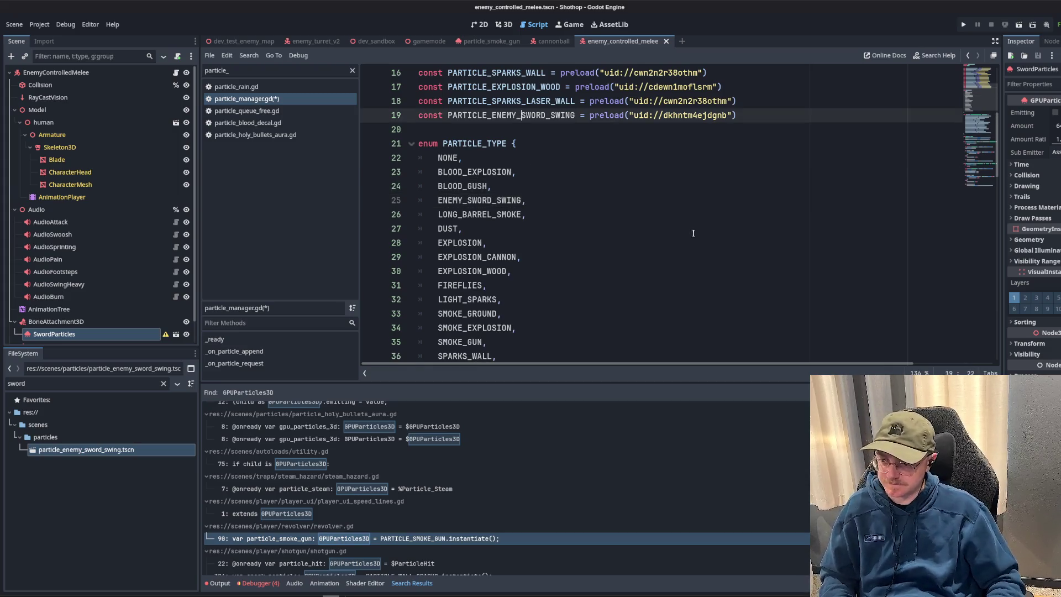
scroll(647, 166, "down", 5)
scroll(705, 166, "down", 2)
left_click(763, 144)
- Map ENEMY_SWORD_SWING to PARTICLE_ENEMY_SWORD_SWING in the particles dictionary and save
left_click(755, 175)
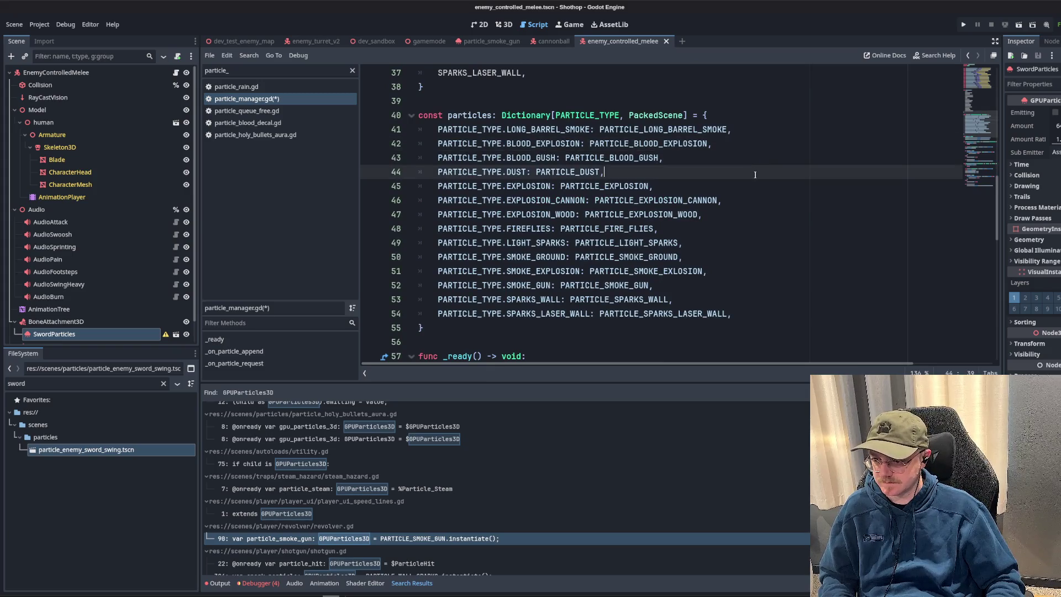
key("Return")
type("PARTIC")
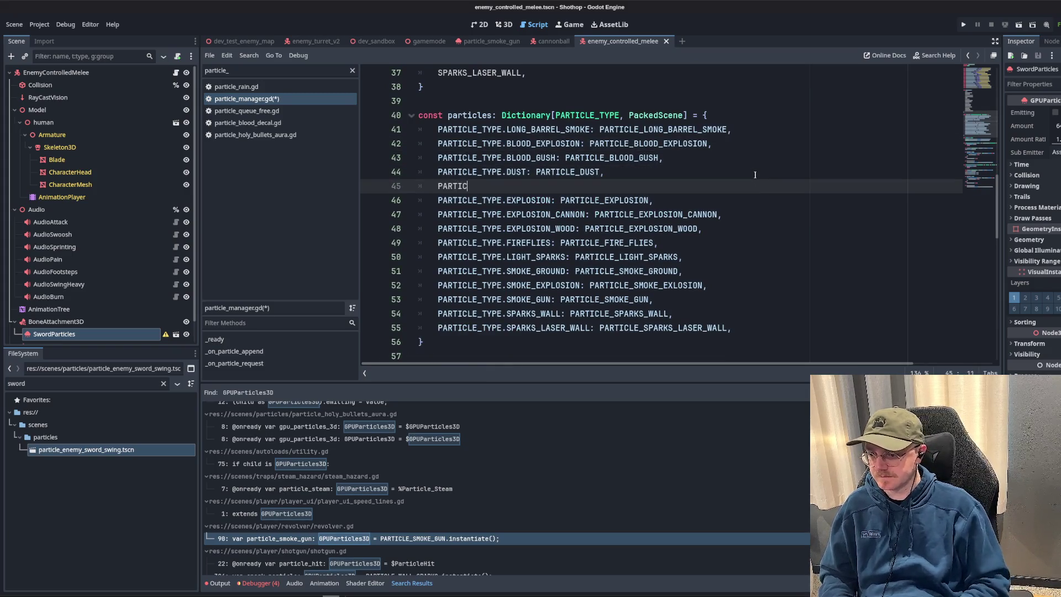
type("LE_TYPE.ENE")
key("Return")
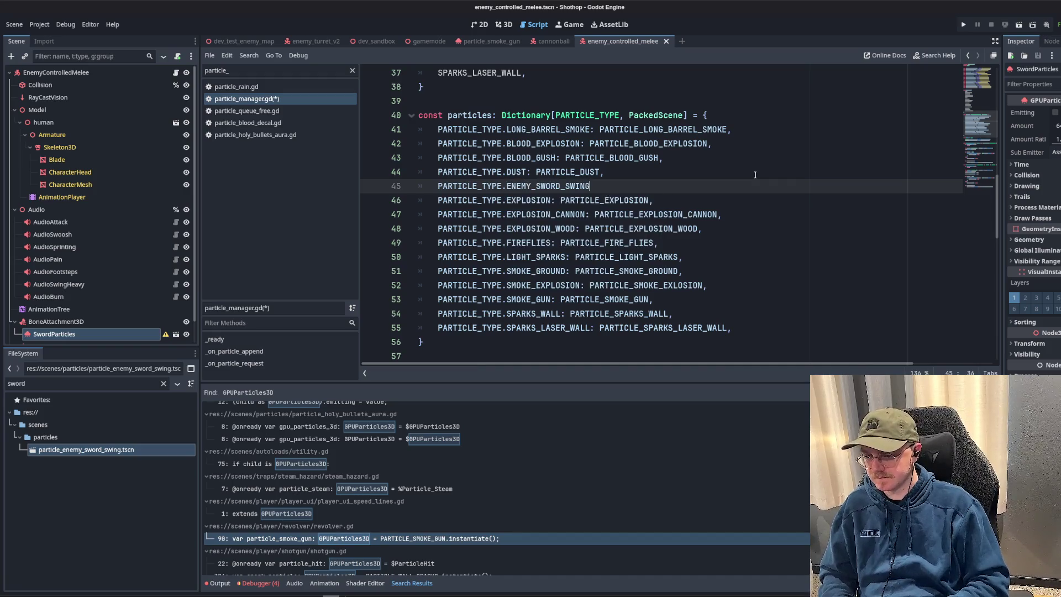
type("PARTICLE_ENE")
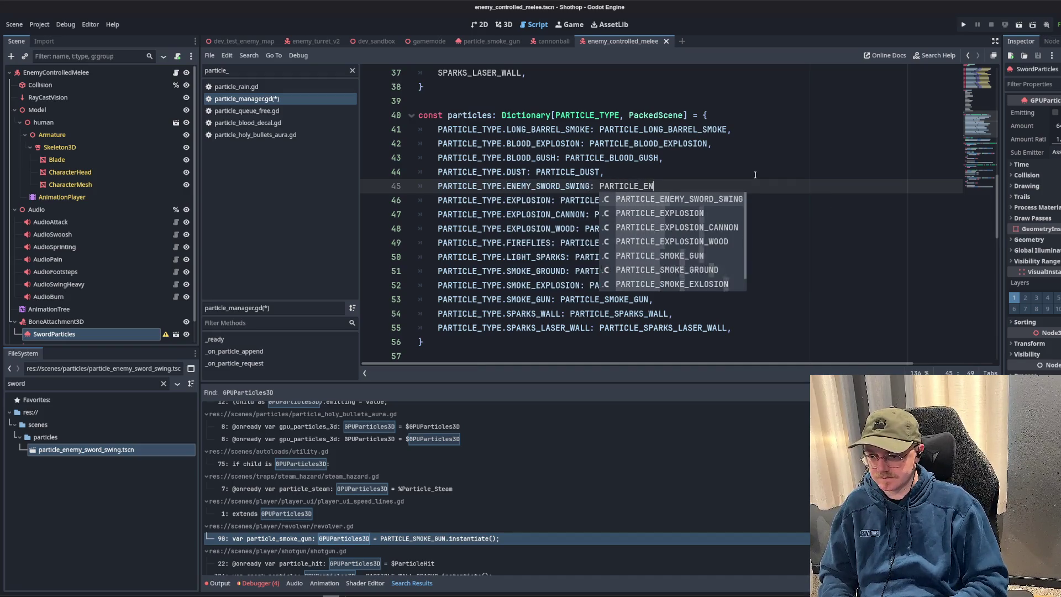
key("Return")
type(",")
left_click(664, 157)
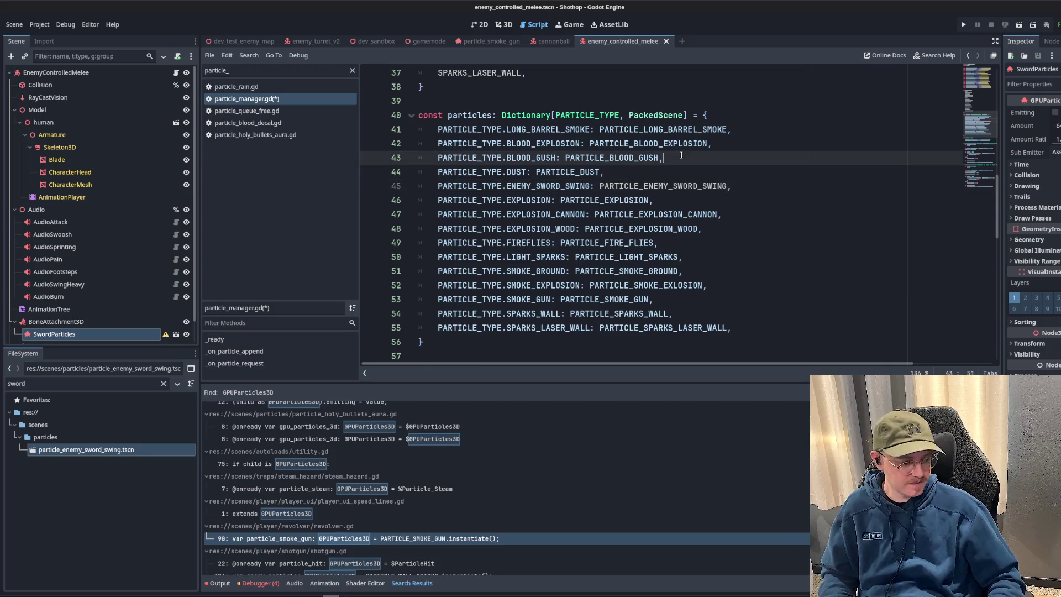
key("ctrl+s")
key("Down")
key("Down")
key("Down")
key("Down")
left_click(601, 144)
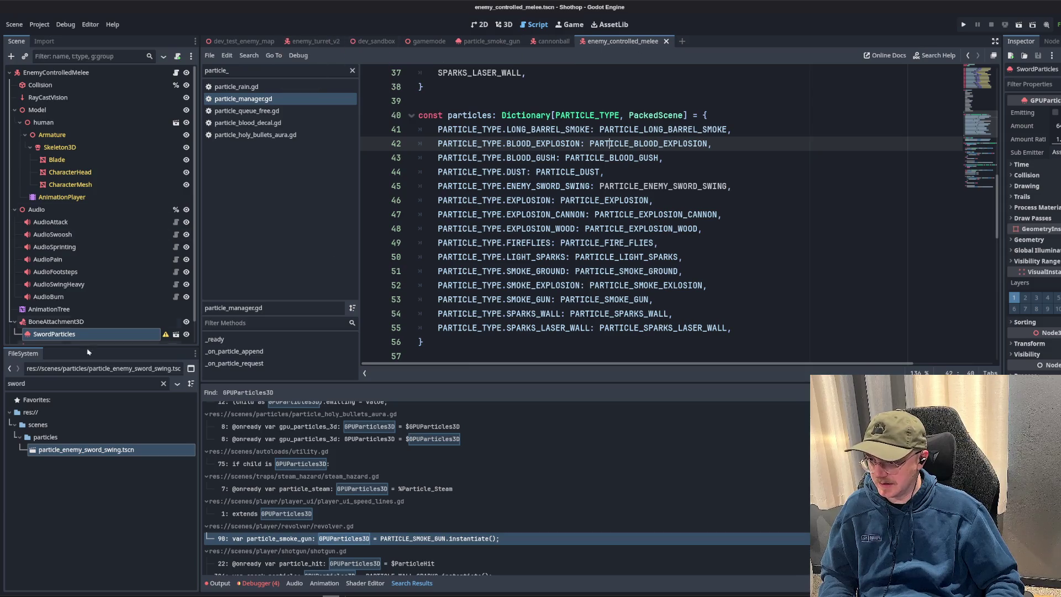
- Clear the old sword search text from the FileSystem filter
left_click(91, 384)
key("ctrl+a")
key("BackSpace")
type("melee")
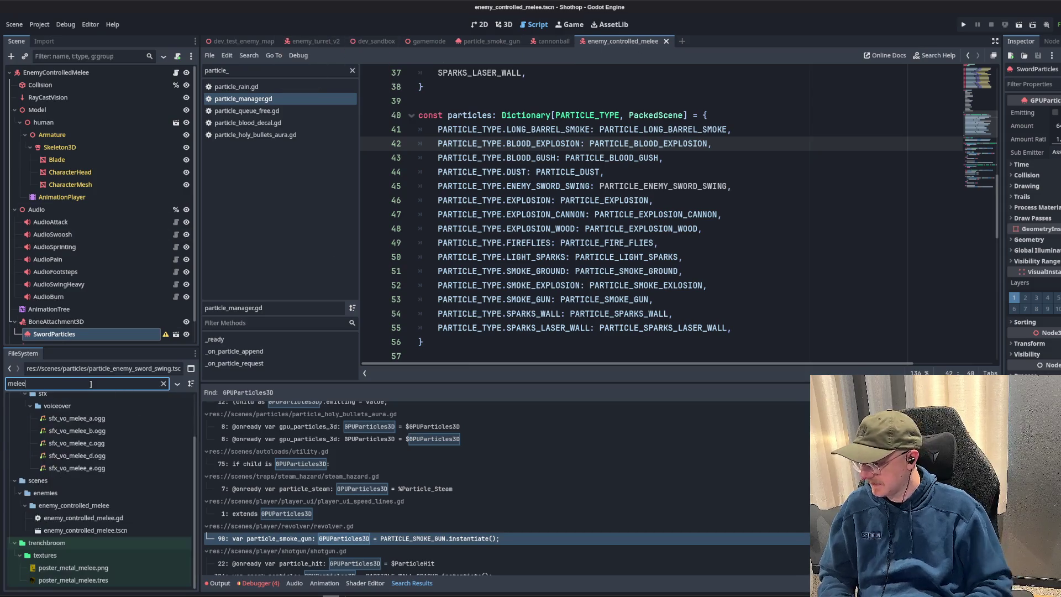
- Open the EnemyControlledMelee scene's script from the Scene dock
left_click(167, 73)
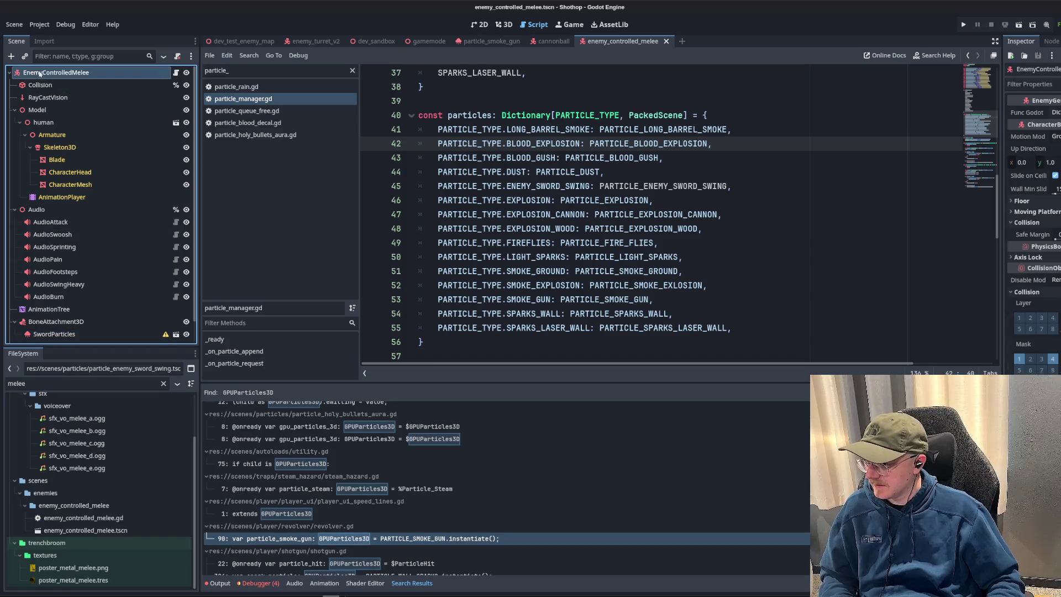
key("ctrl+F2")
left_click(177, 73)
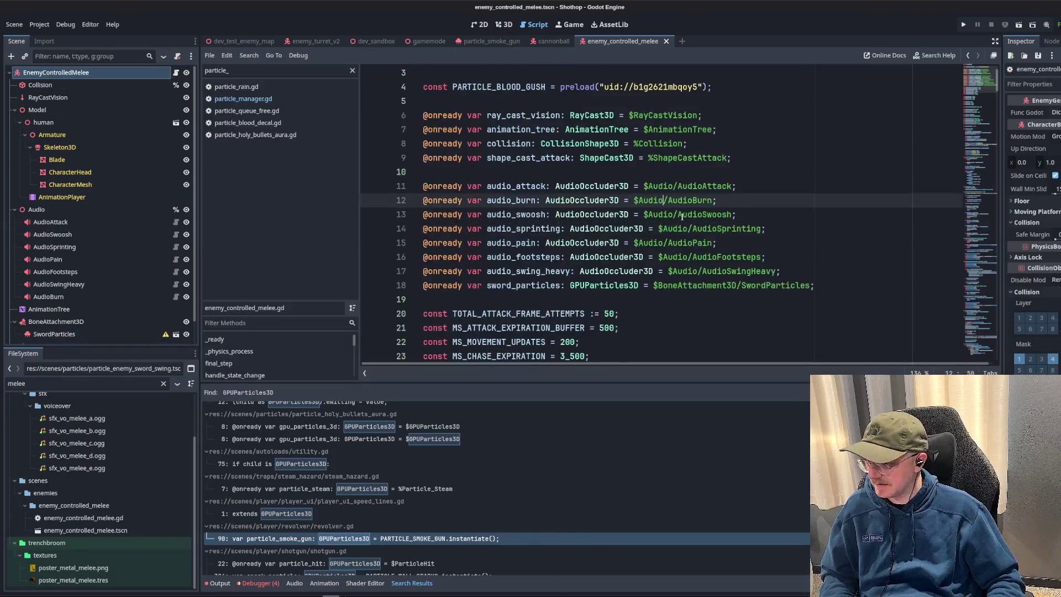
scroll(663, 228, "up", 2)
scroll(663, 228, "down", 7)
scroll(671, 214, "down", 8)
scroll(673, 214, "down", 4)
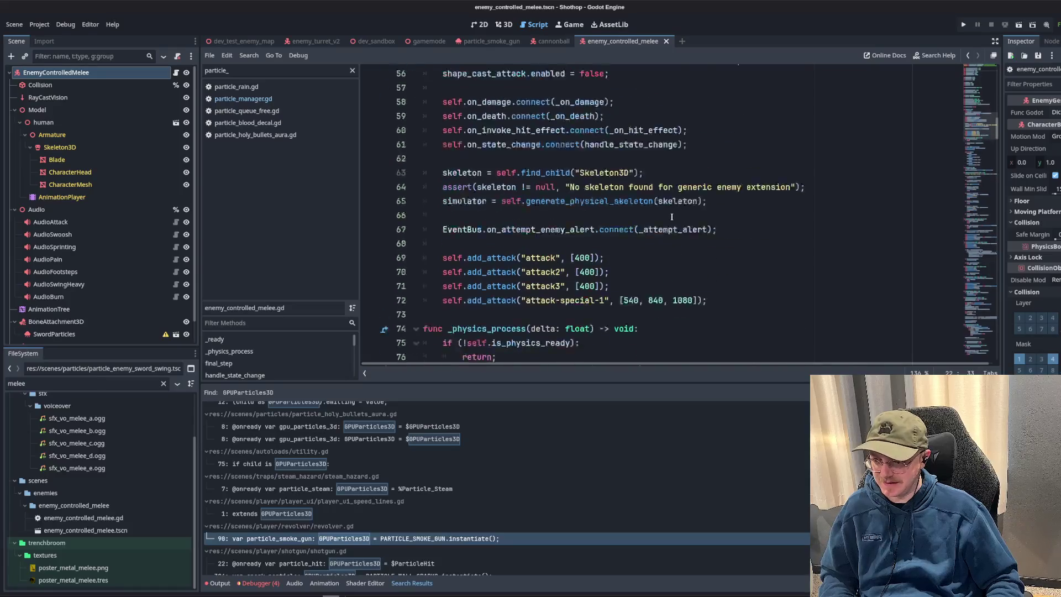
scroll(672, 215, "down", 1)
scroll(35, 243, "down", 1)
- Rename the BoneAttachment3D node holding SwordParticles to BoneAttachmentParticles
left_click(51, 298)
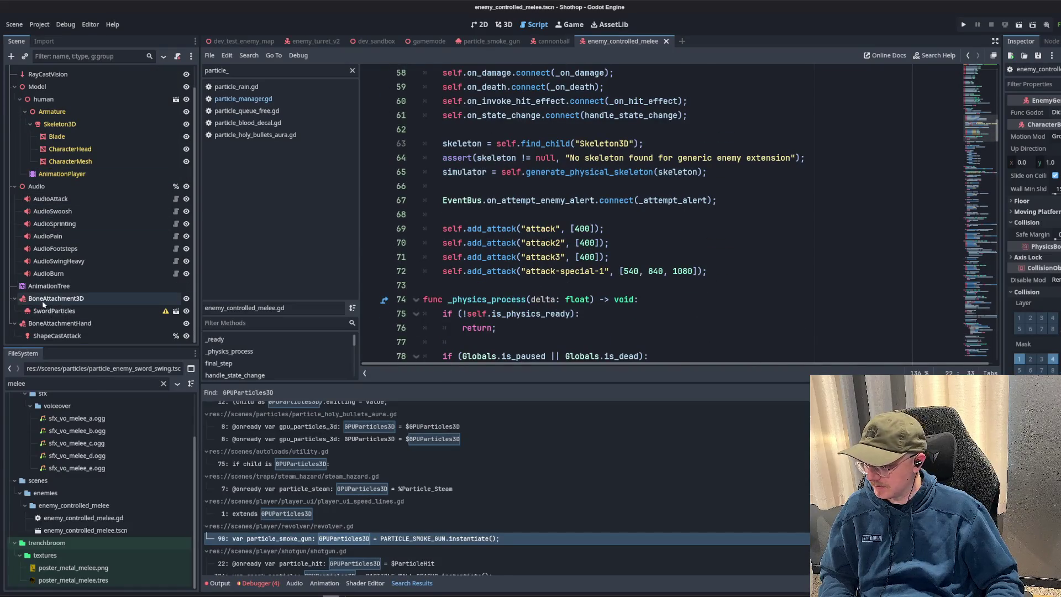
key("F2")
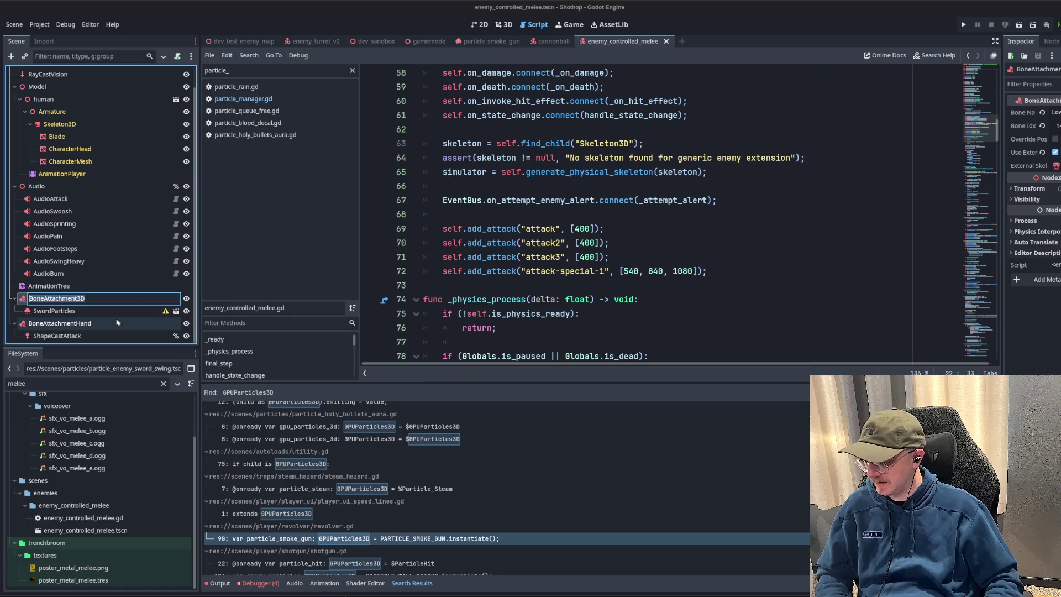
type("HandAttac")
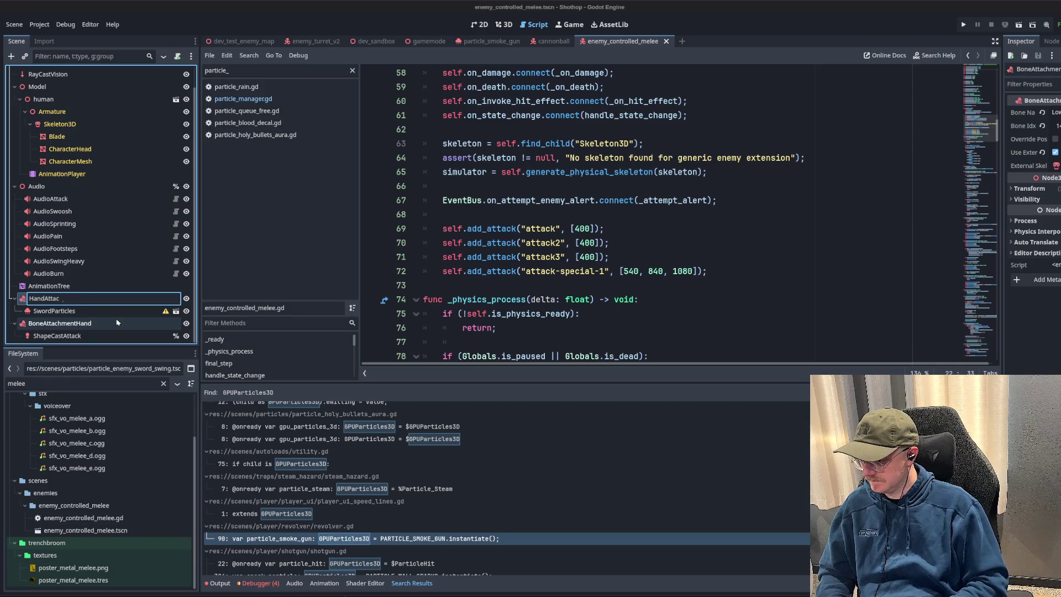
key("ctrl+a")
type("H")
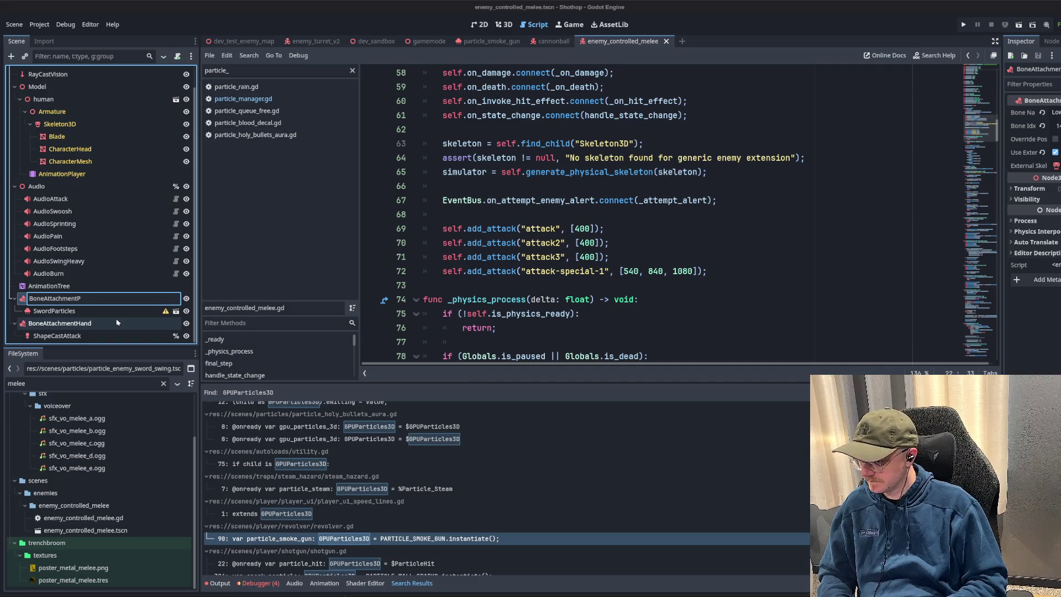
key("Return")
left_click_drag(54, 310, 74, 300)
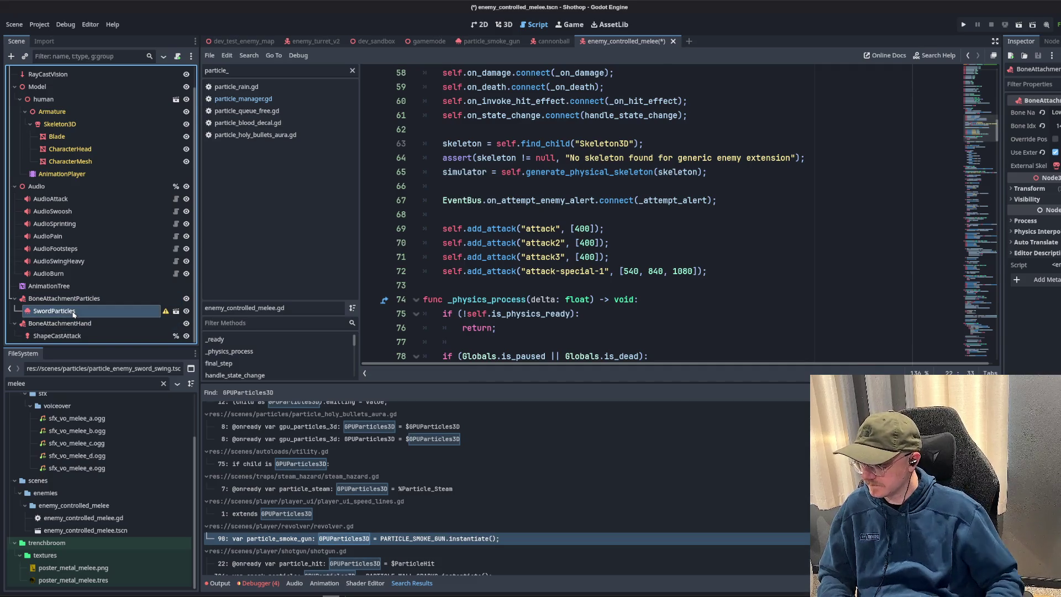
left_click(73, 311)
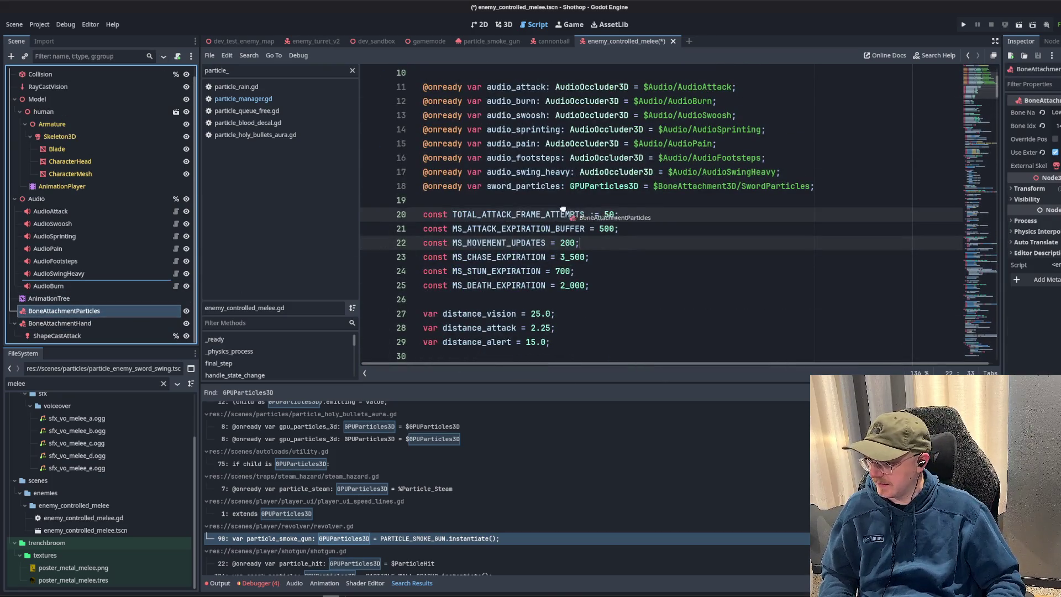
left_click_drag(97, 316, 506, 200)
key("Up")
key("shift+Home")
key("BackSpace")
key("Delete")
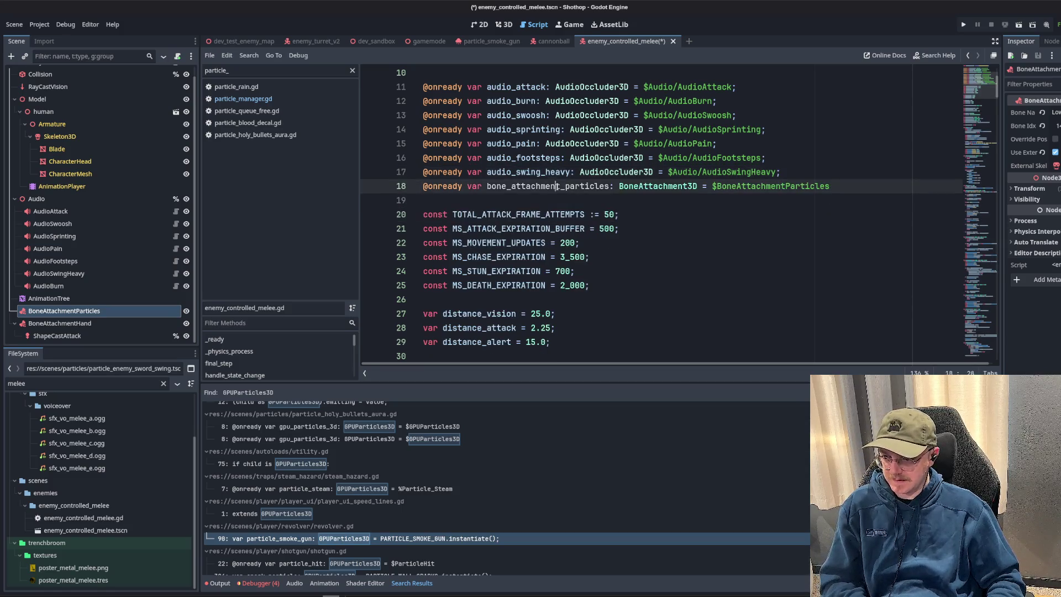
scroll(539, 203, "down", 5)
scroll(597, 208, "down", 5)
scroll(646, 214, "down", 7)
scroll(645, 213, "up", 1)
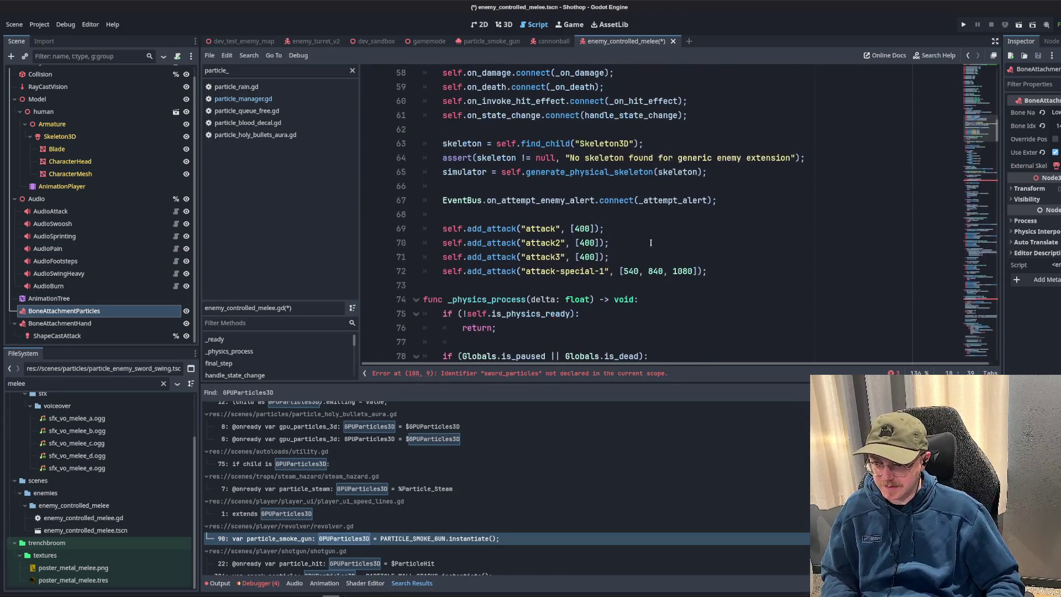
- Add emit_particle_append_request(bone_attachment_particles, ENEMY_SWORD_SWING, false) after the alert connection and save
left_click(786, 200)
key("Return")
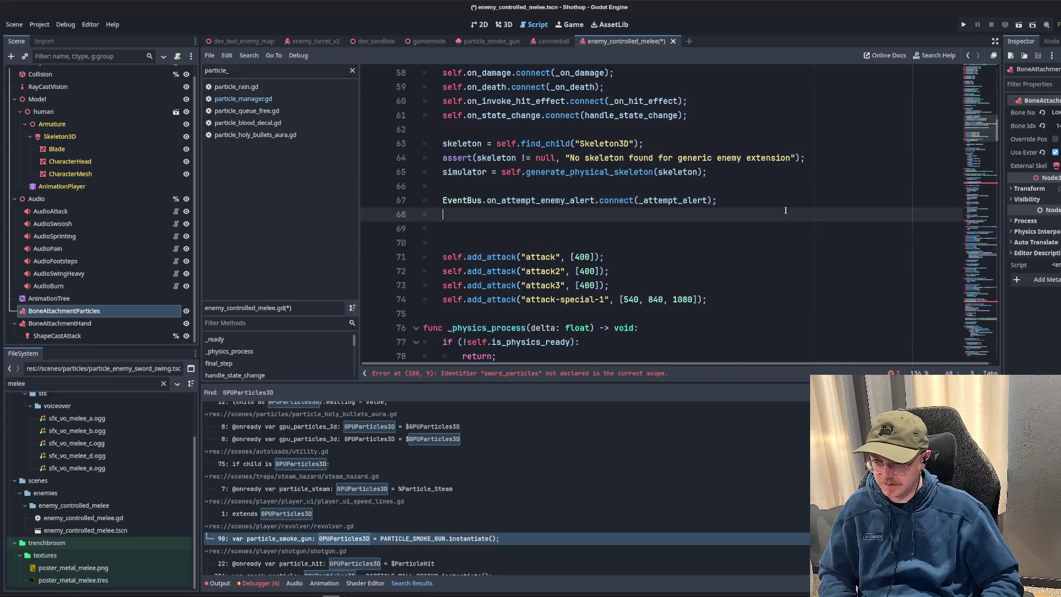
type("EventBus.emit_")
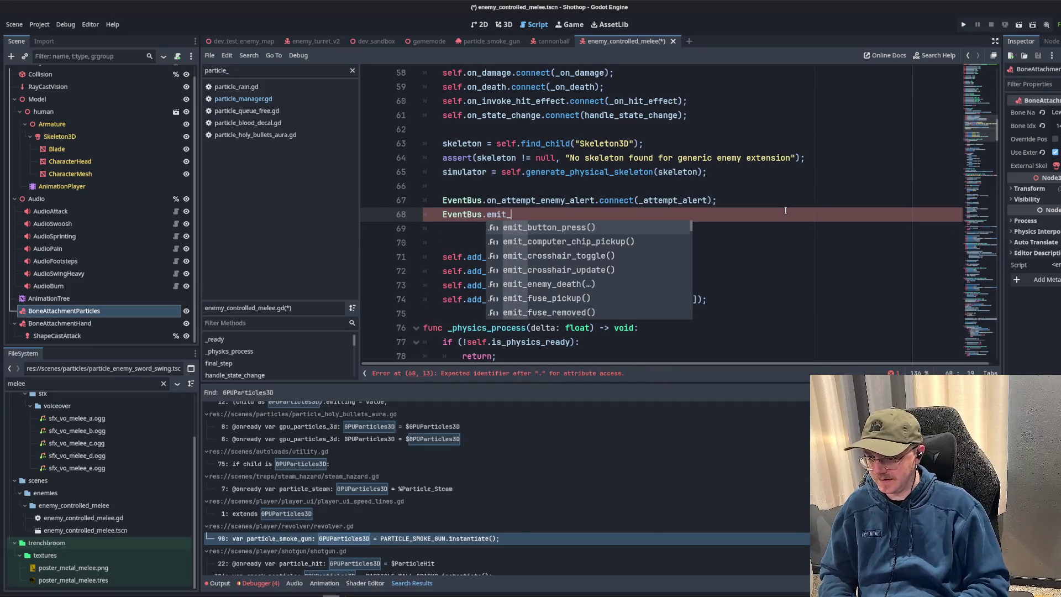
type("particle_ap")
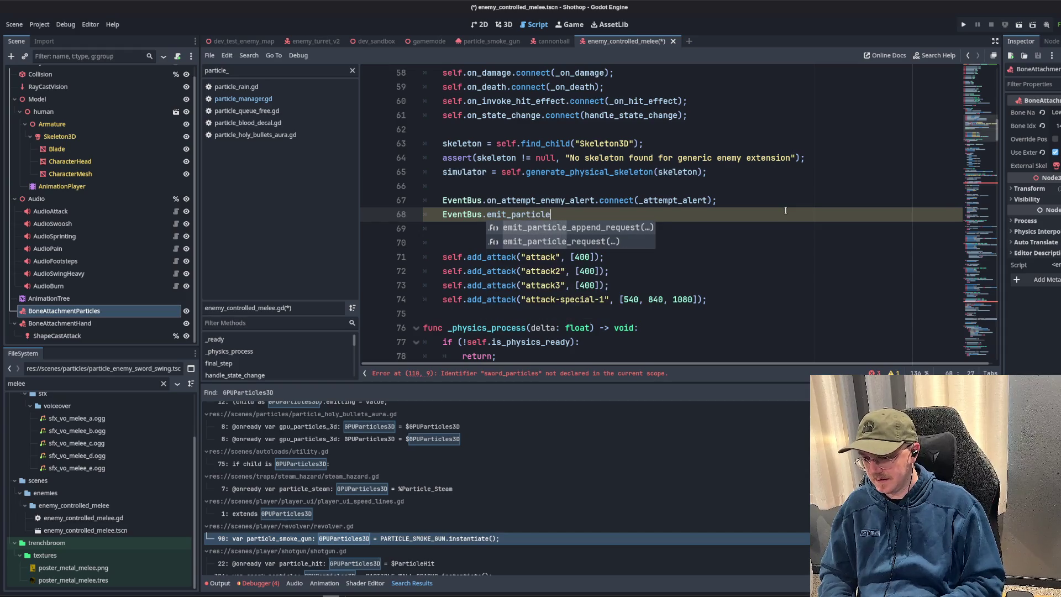
key("Return")
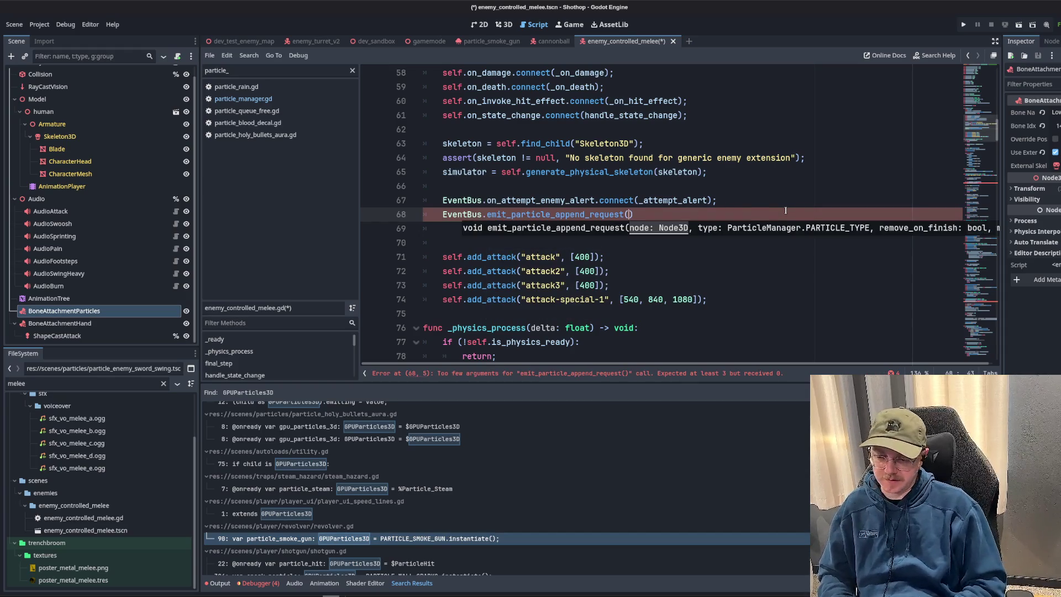
type("bone_attachment_particles,")
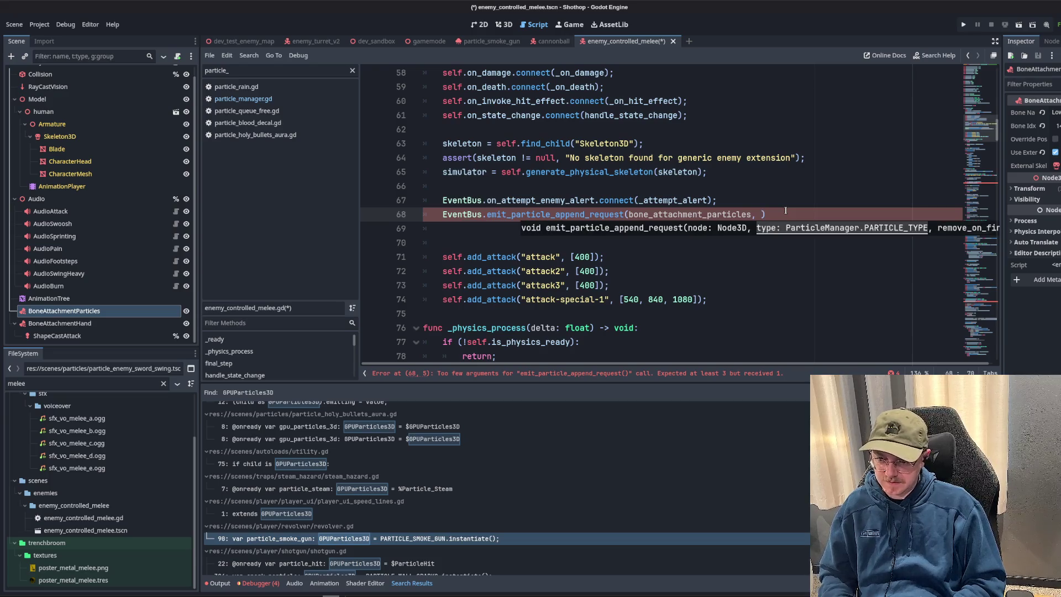
type(" r.")
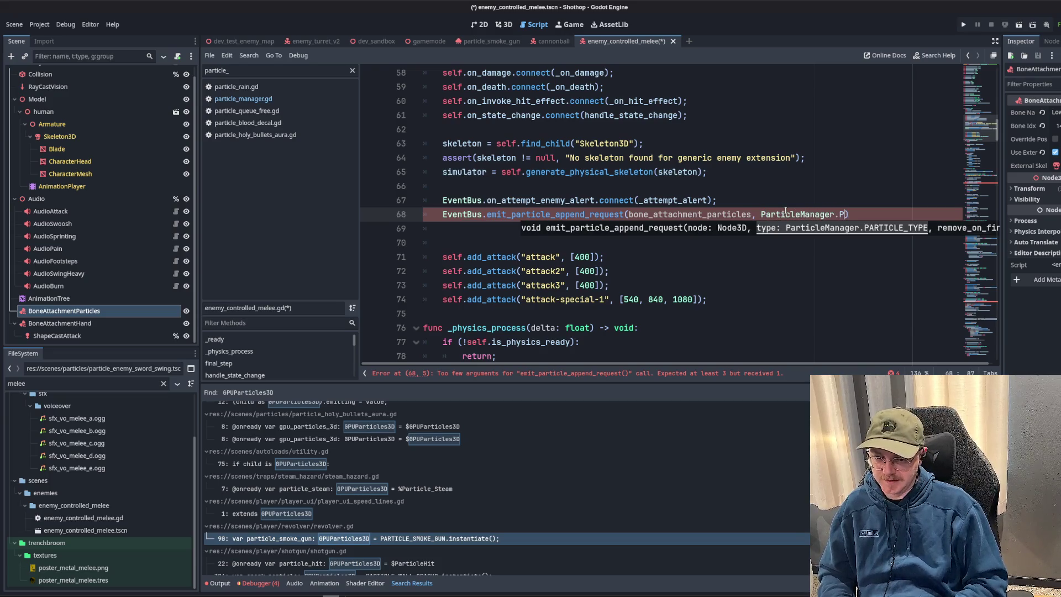
type("PARTICLE_TYPE")
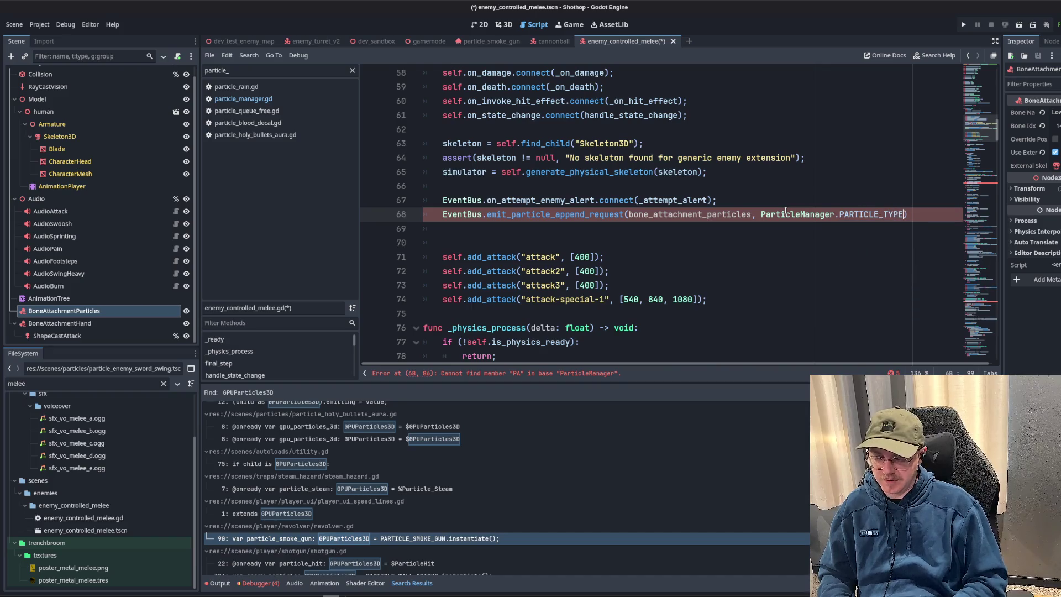
type("ene")
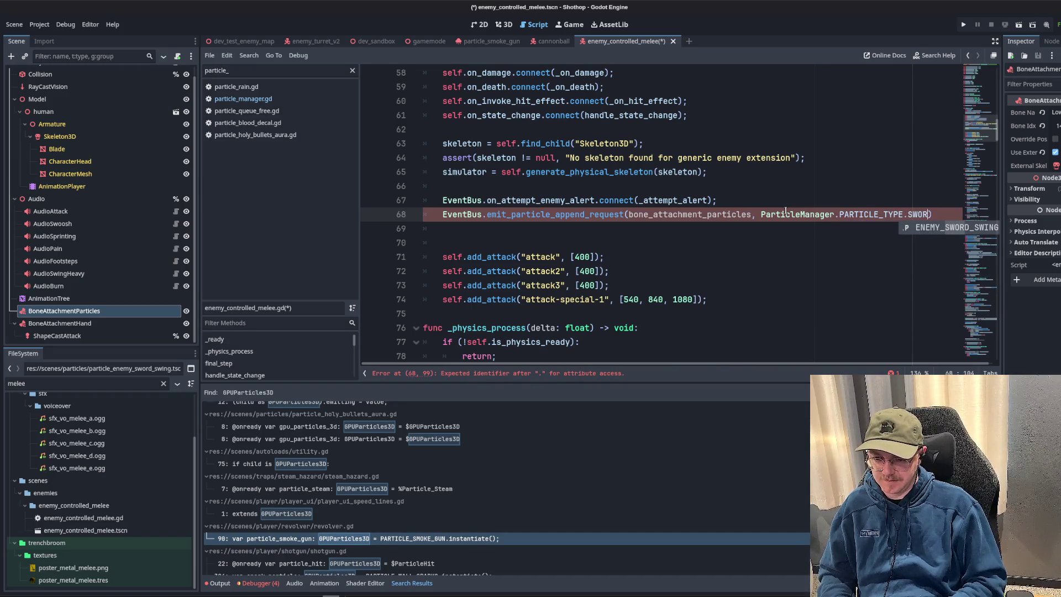
key("Return")
type(", ")
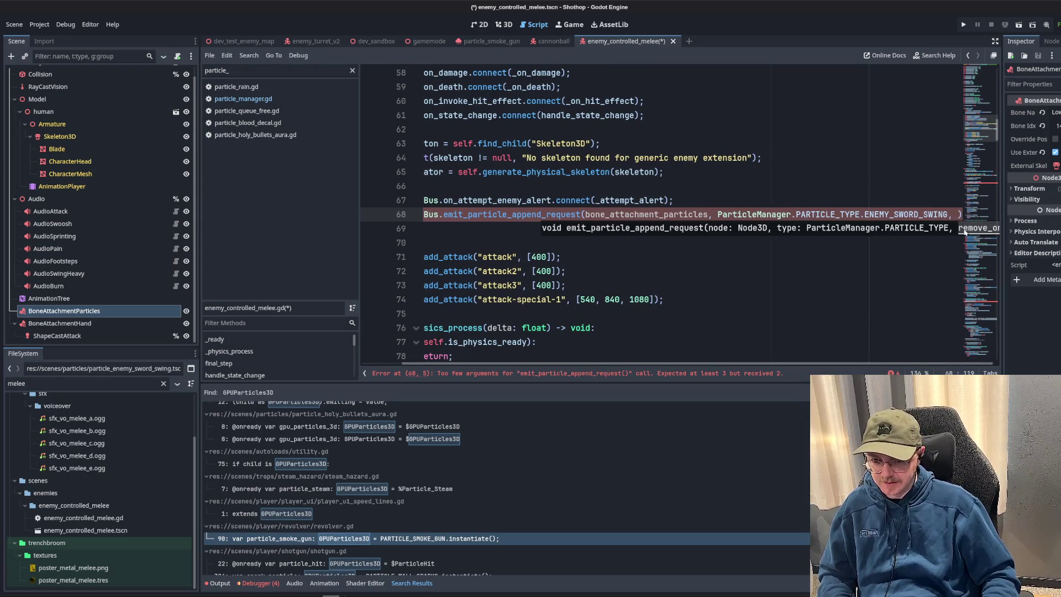
type("false")
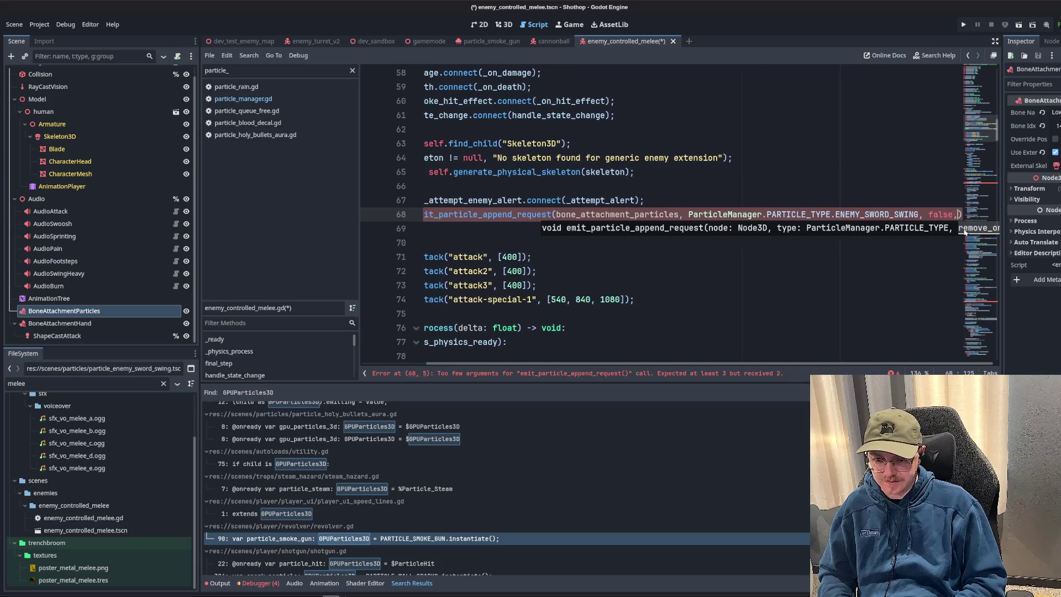
type(",")
key("BackSpace")
key("End")
type(";")
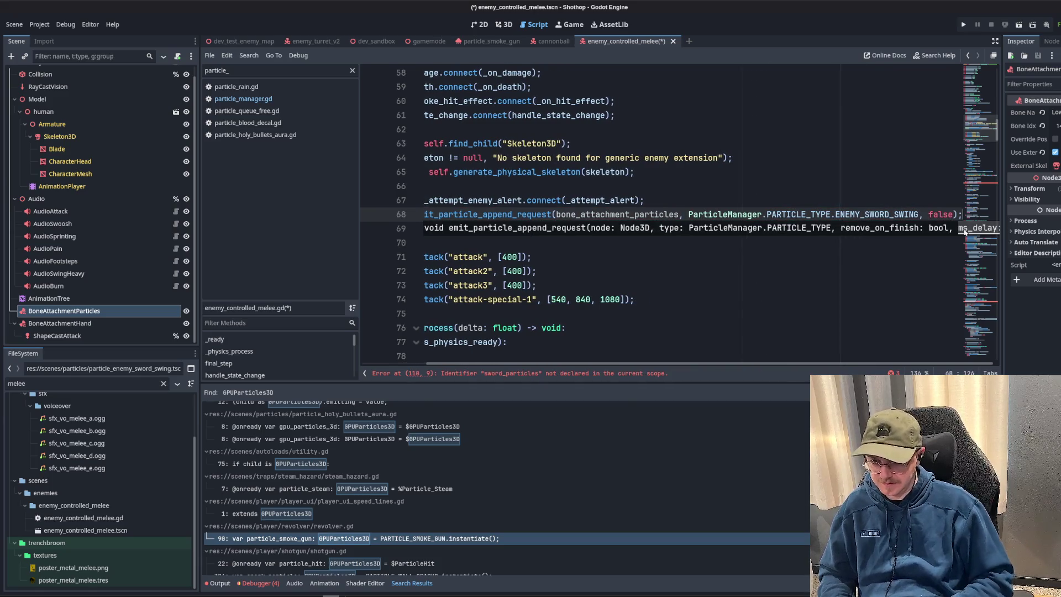
key("ctrl+s")
- Run dev_test_enemy_map and inspect the undeclared sword_particles error around line 110
left_click(548, 172)
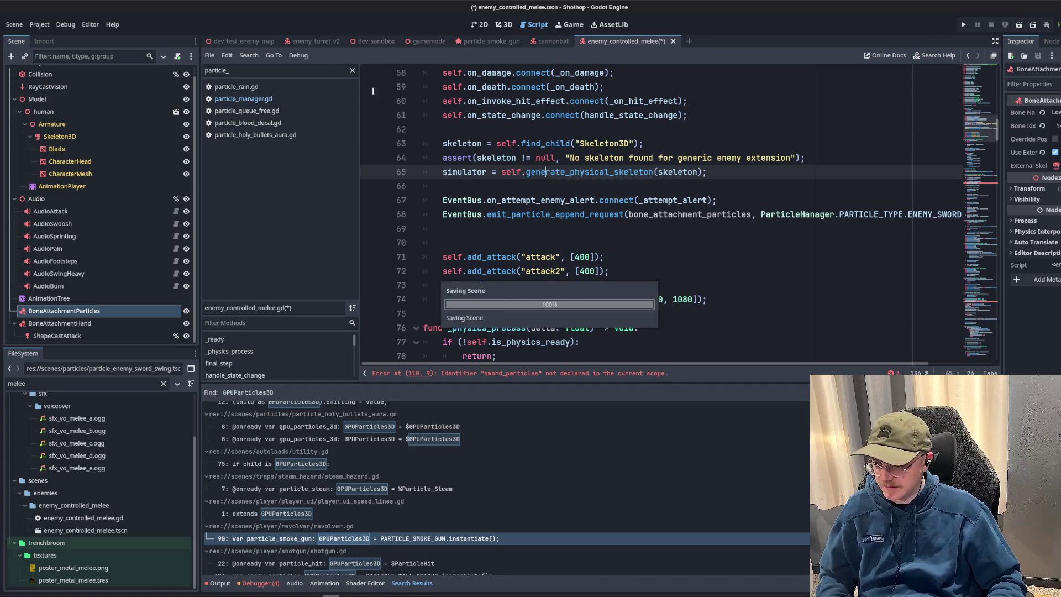
left_click(241, 40)
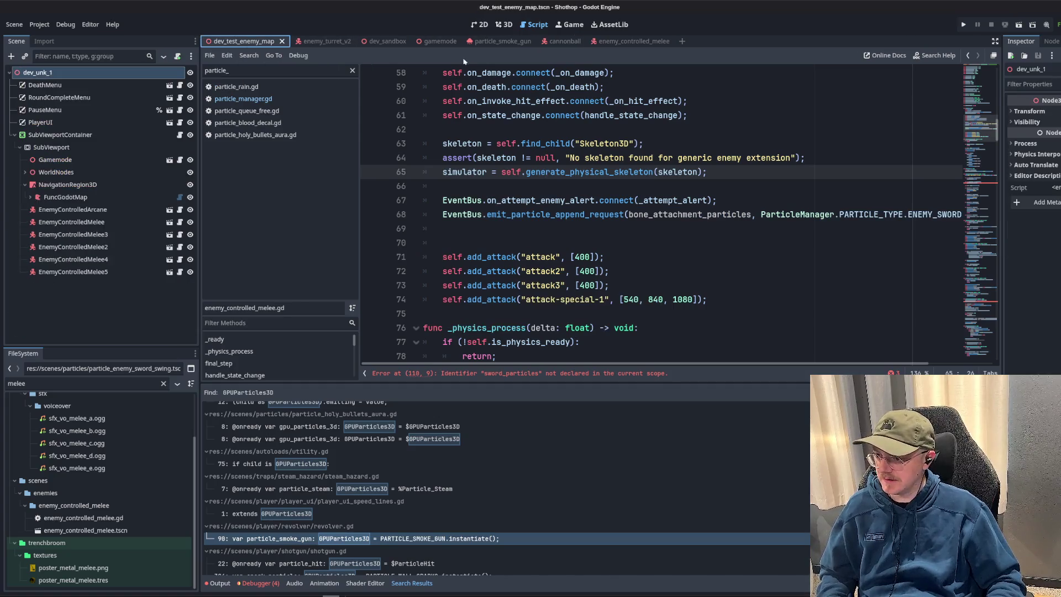
left_click(1019, 26)
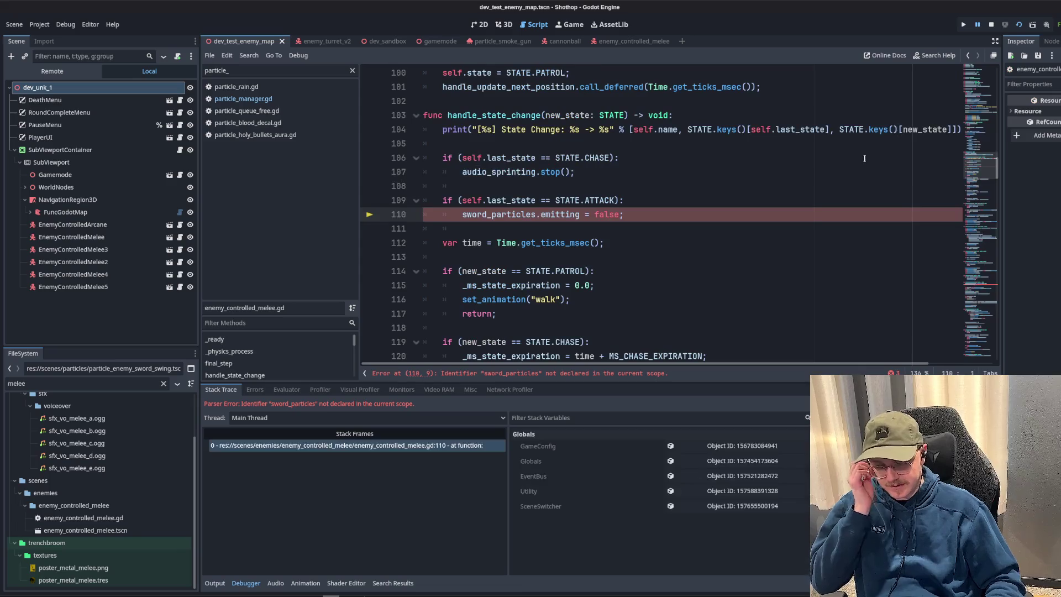
left_click(581, 172)
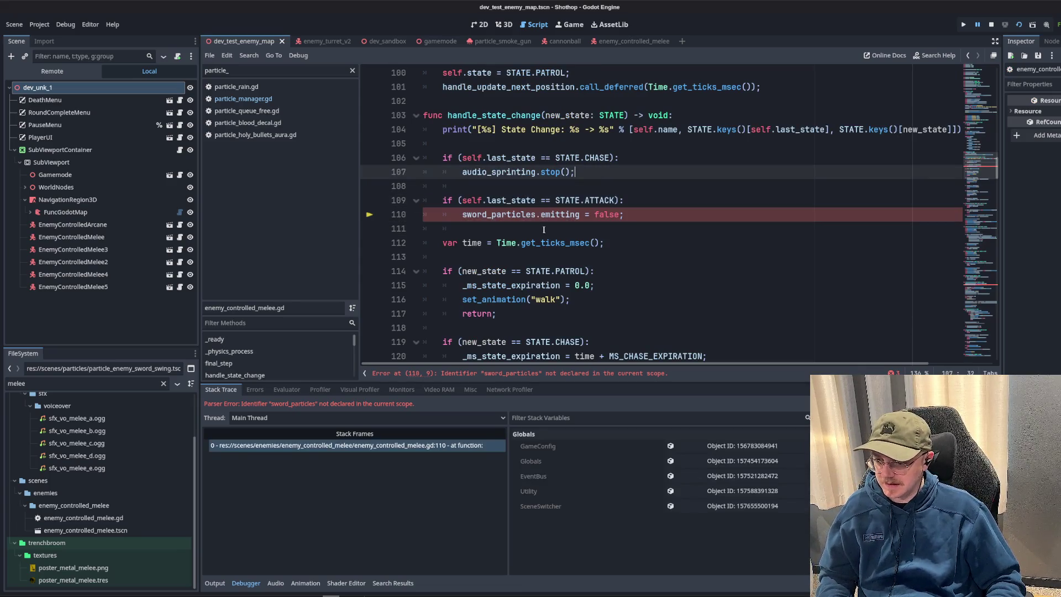
left_click(544, 230)
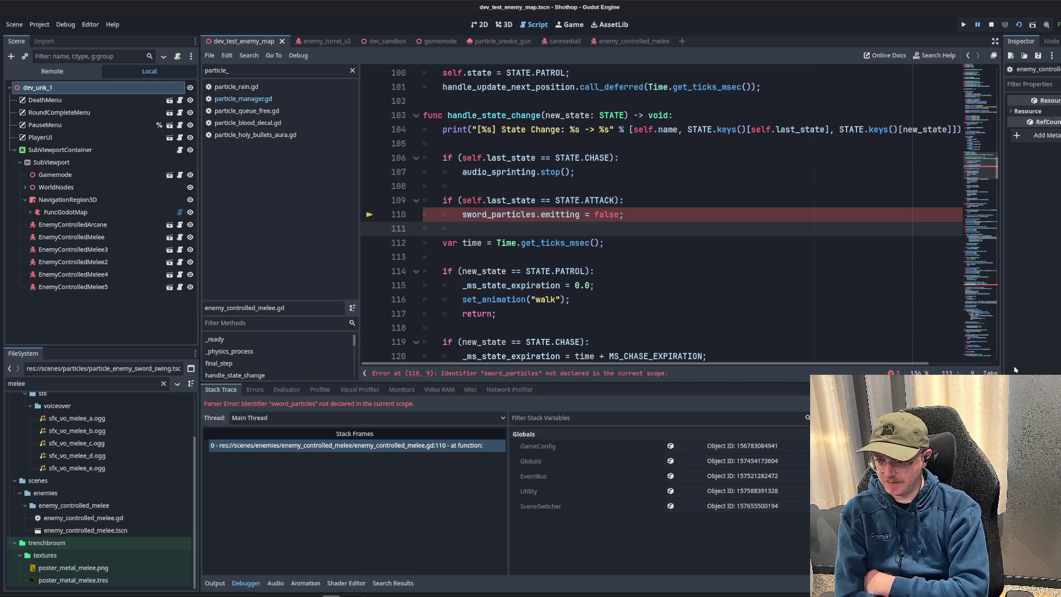
left_click(498, 172)
- Check the remaining sword_particles lines, then view the particles dictionary in particle_manager.gd
left_click(535, 228)
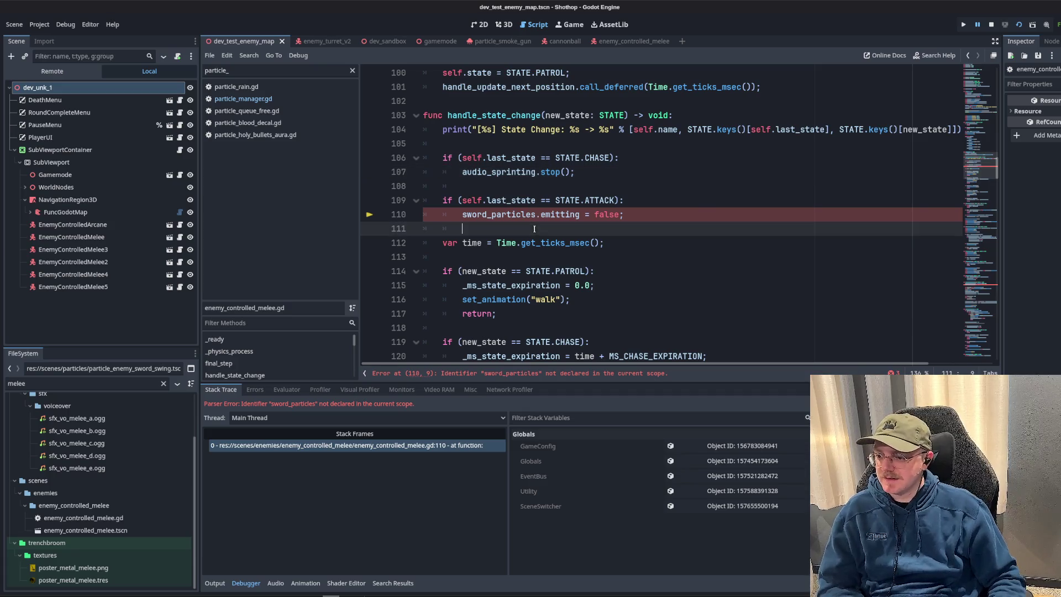
left_click(623, 189)
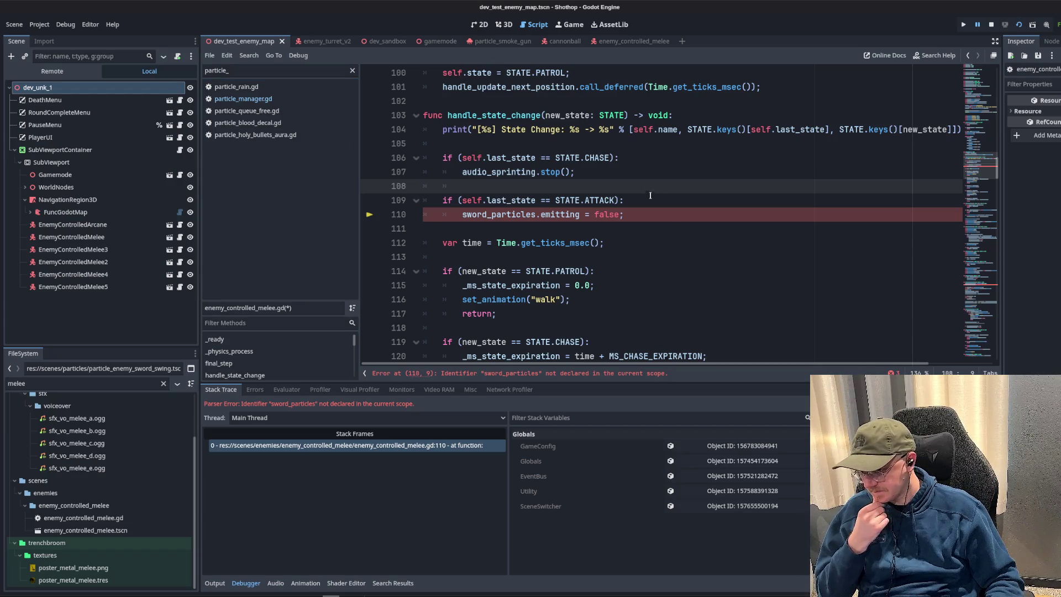
scroll(651, 196, "down", 5)
scroll(655, 201, "down", 5)
scroll(659, 205, "down", 5)
scroll(664, 212, "down", 5)
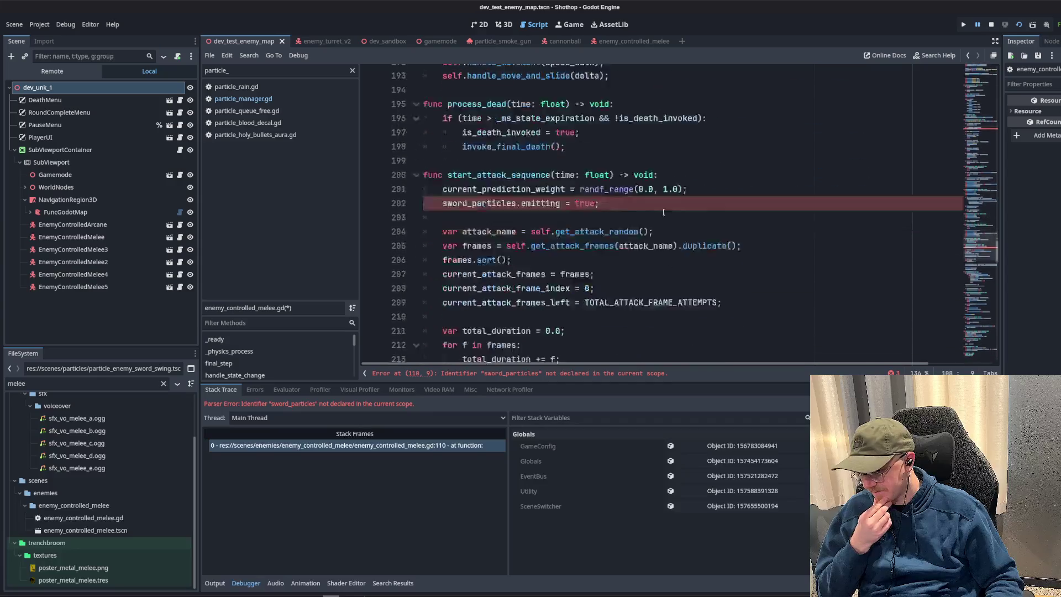
scroll(664, 211, "down", 5)
scroll(663, 213, "down", 5)
scroll(662, 213, "down", 5)
scroll(661, 214, "down", 5)
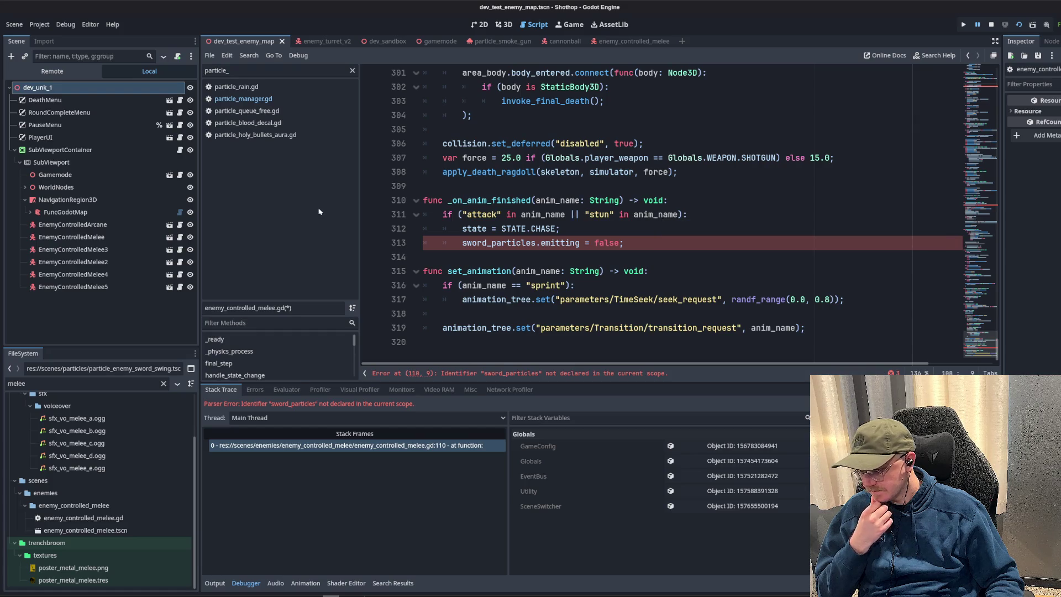
left_click(243, 99)
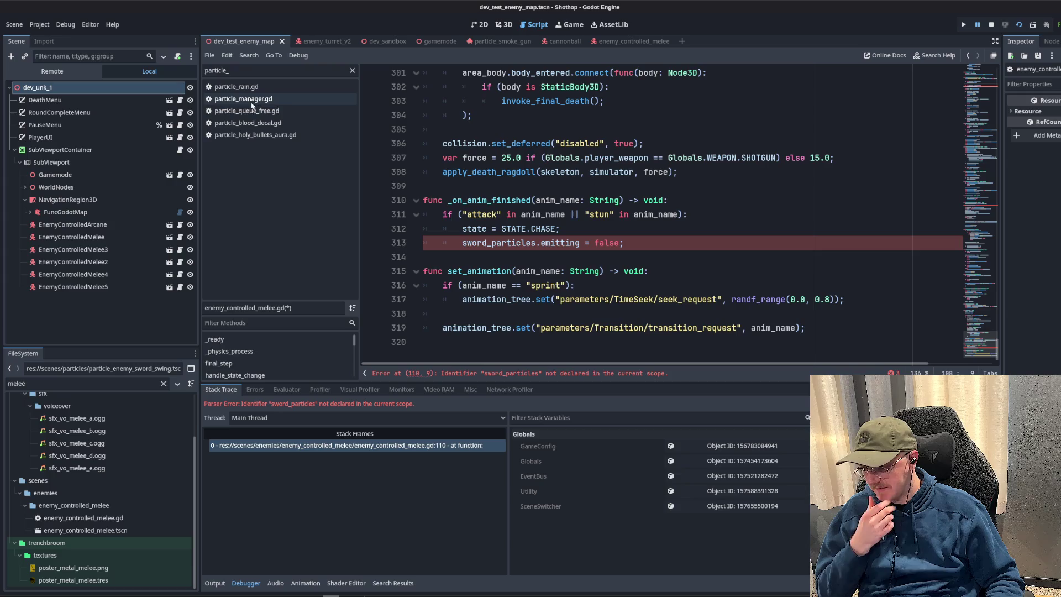
scroll(691, 220, "down", 5)
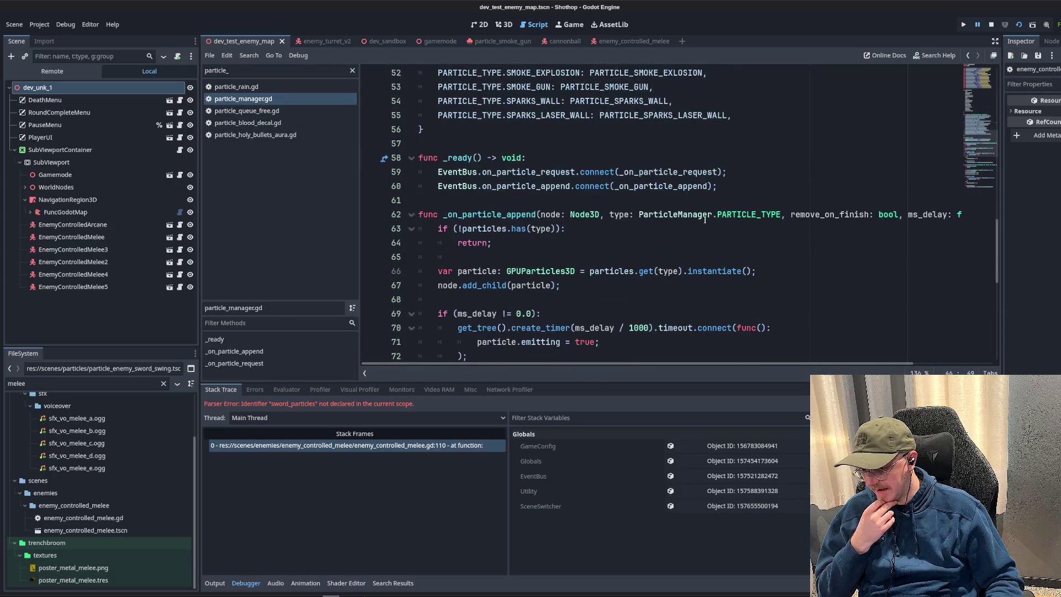
scroll(691, 220, "up", 4)
left_click(691, 235)
scroll(691, 220, "down", 2)
scroll(705, 248, "down", 2)
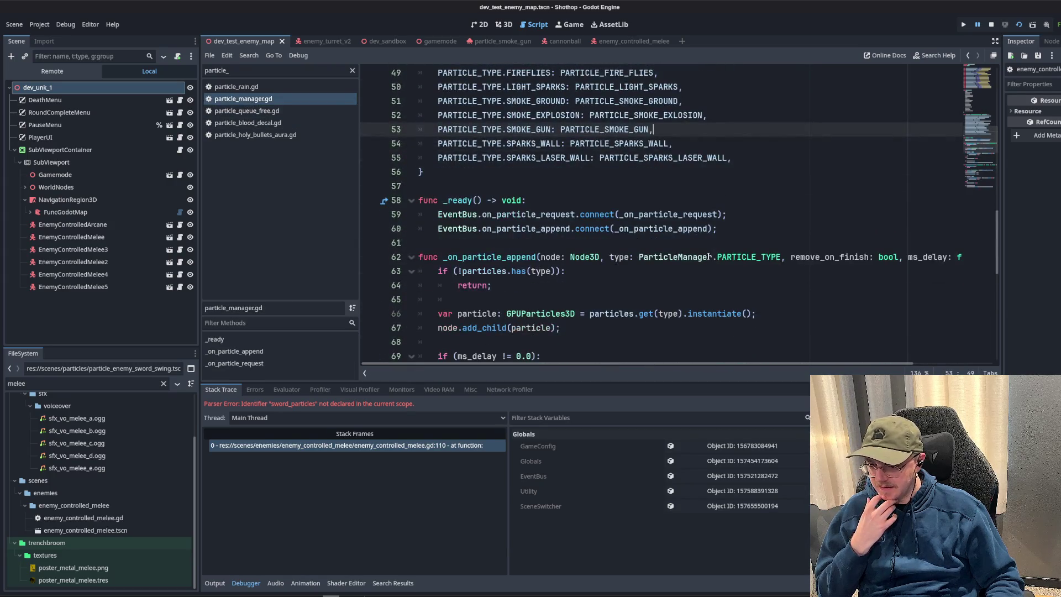